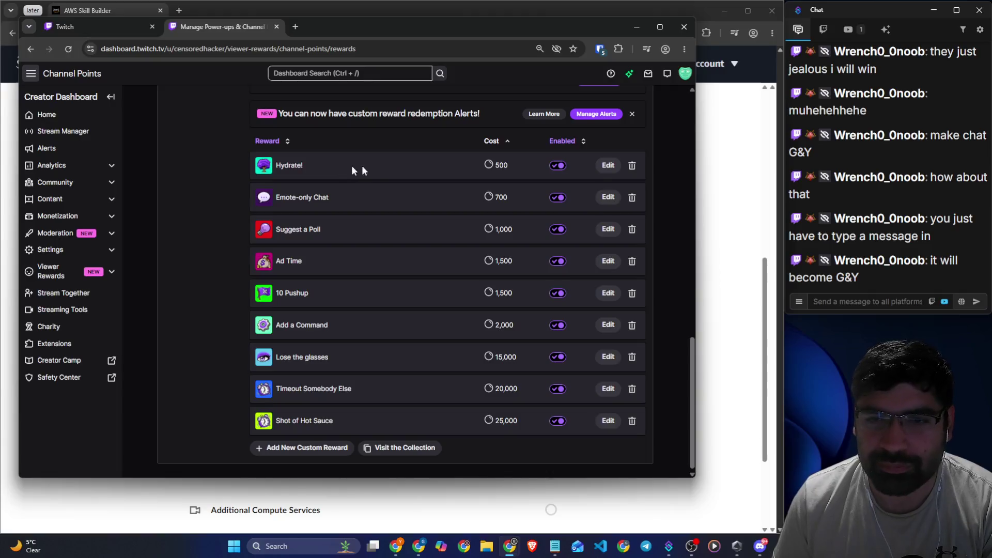
- Reopen the 700-point Emote-only Chat reward for editing after briefly checking Suggest a Poll
left_click(608, 197)
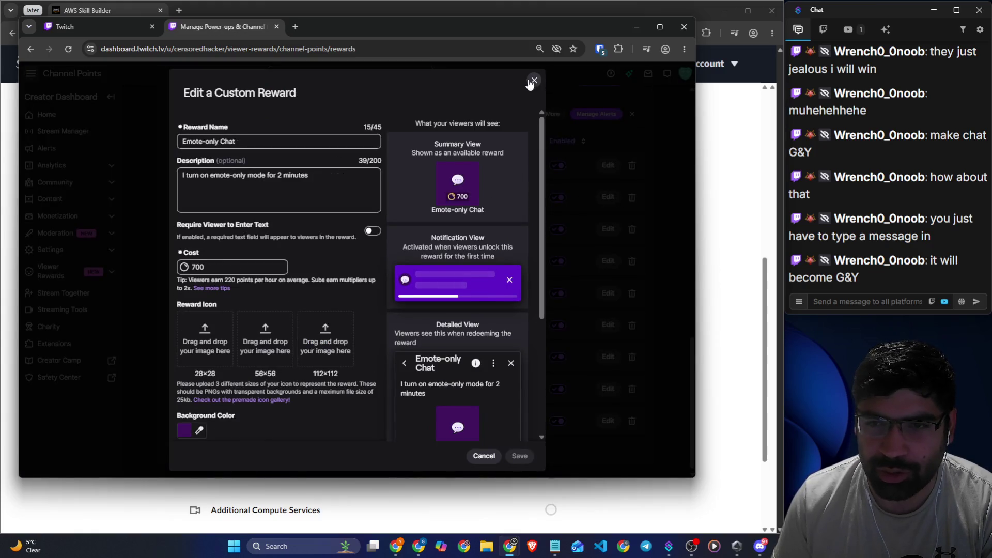
left_click(532, 81)
left_click(608, 229)
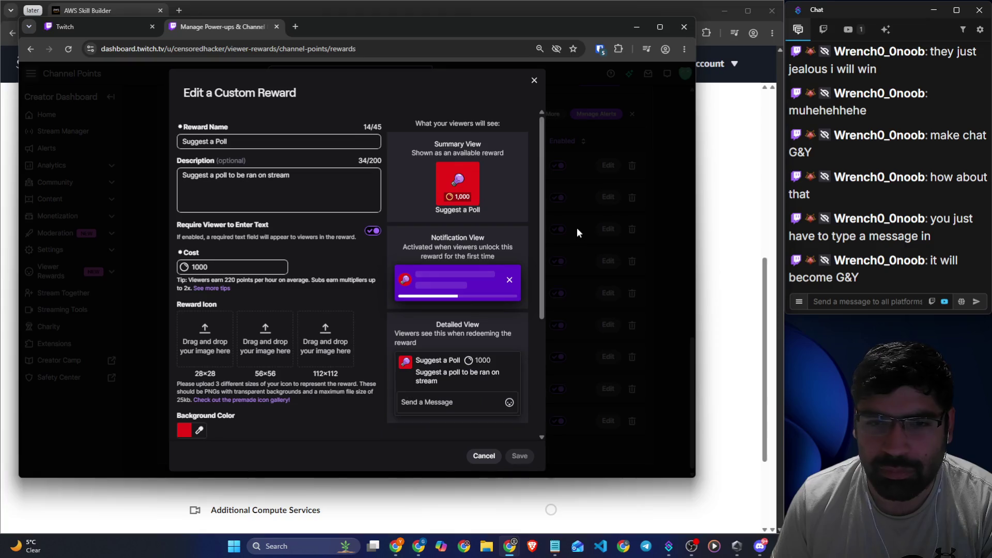
left_click(534, 81)
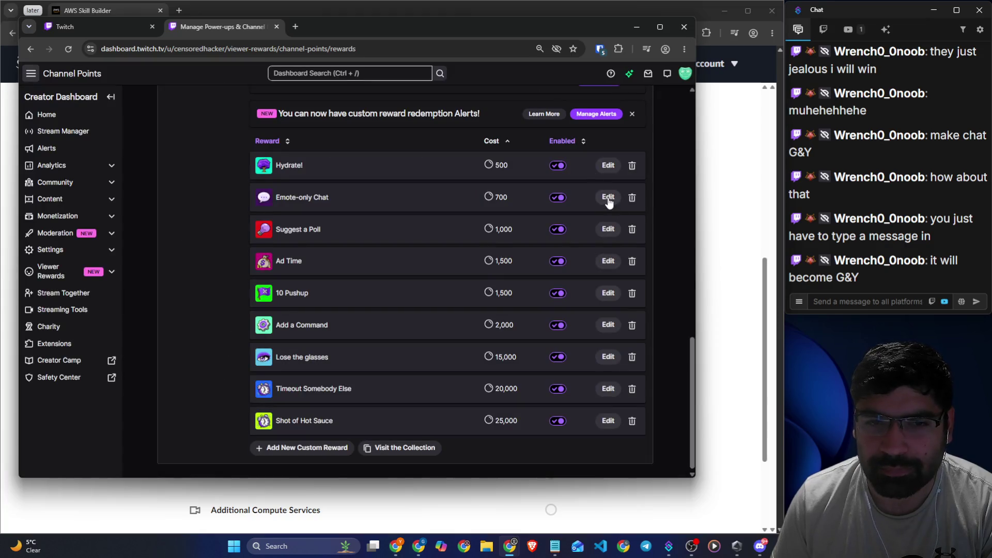
left_click(609, 199)
- Replace the reward description with 'Choose a game to play over the weekend with everyone'
left_click_drag(257, 139, 154, 138)
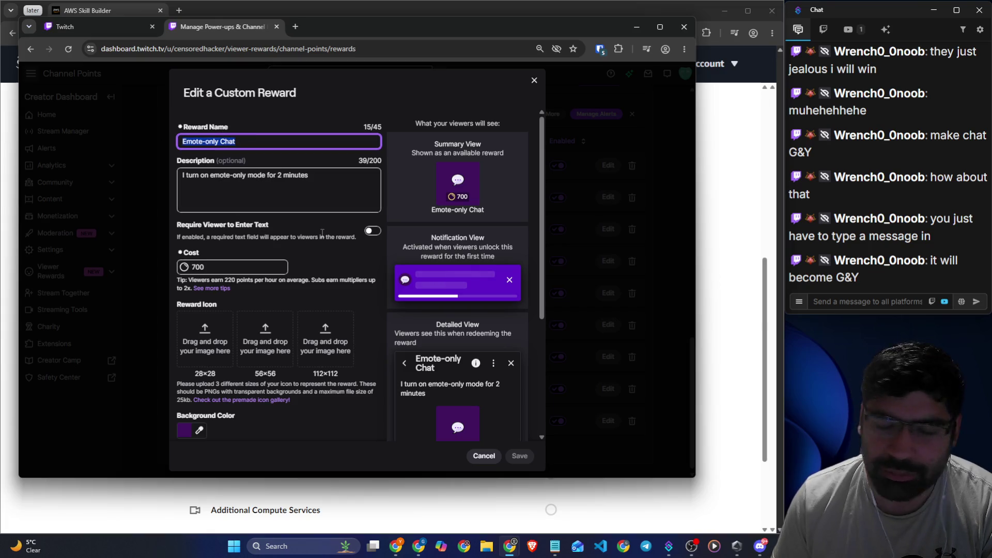
left_click_drag(316, 177, 159, 178)
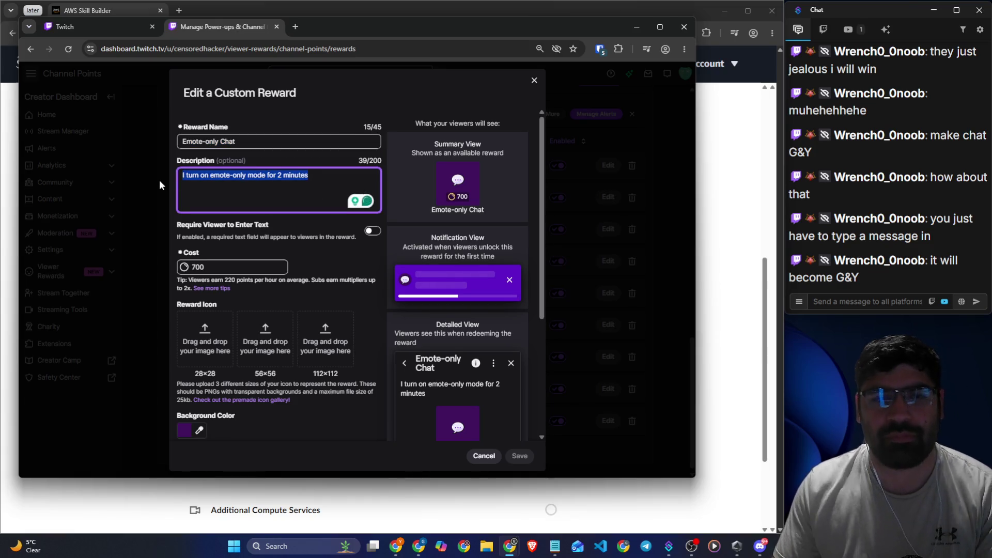
key("BackSpace")
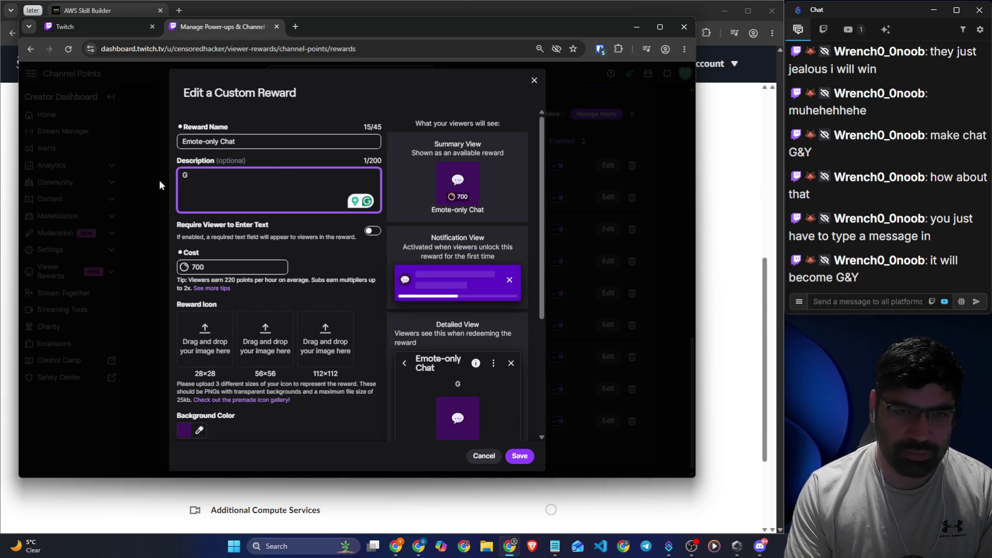
type("Sho")
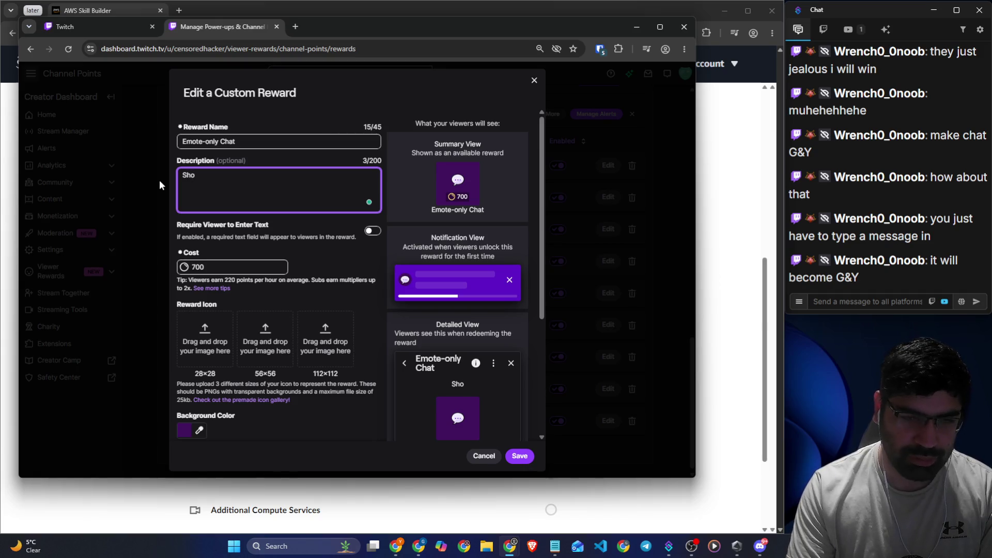
type("Choose a ")
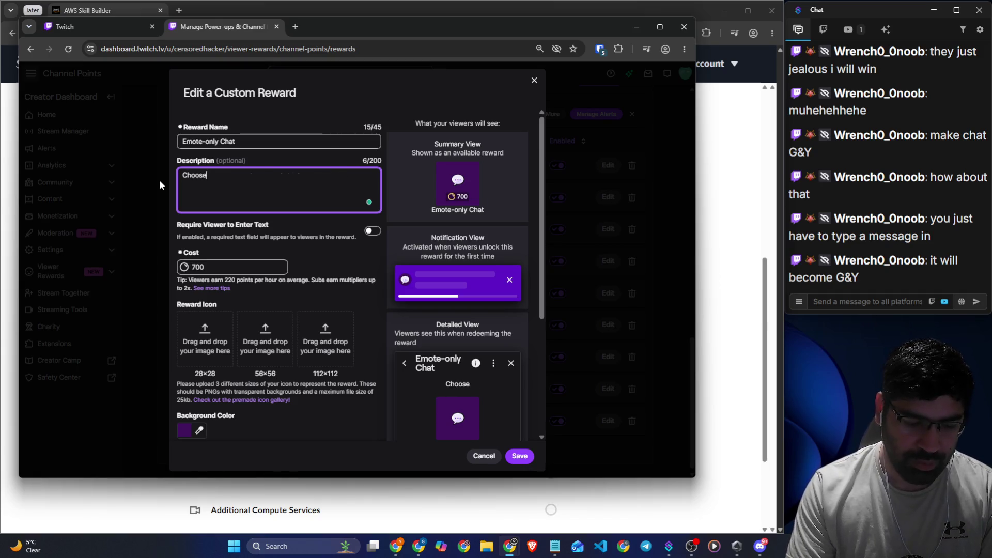
type("game to ")
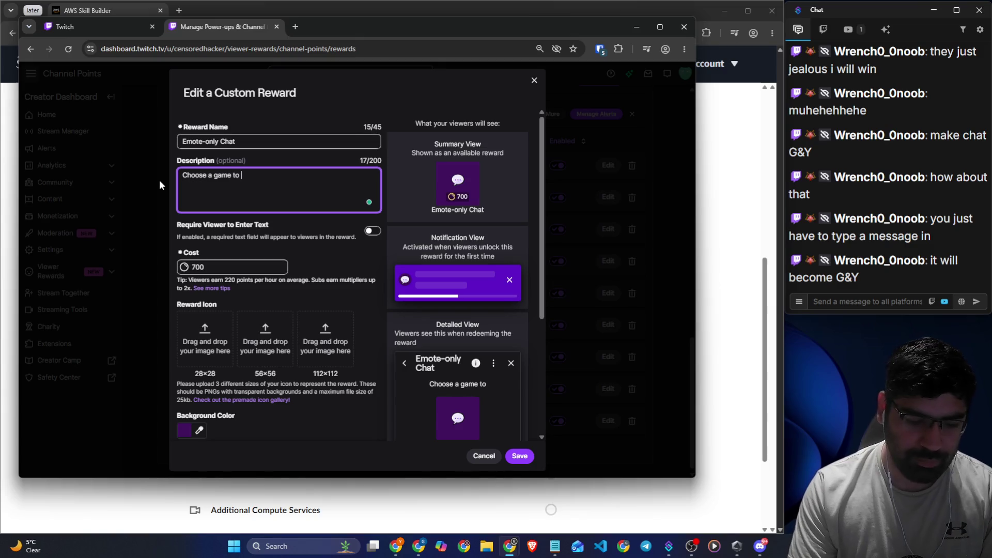
type("play ")
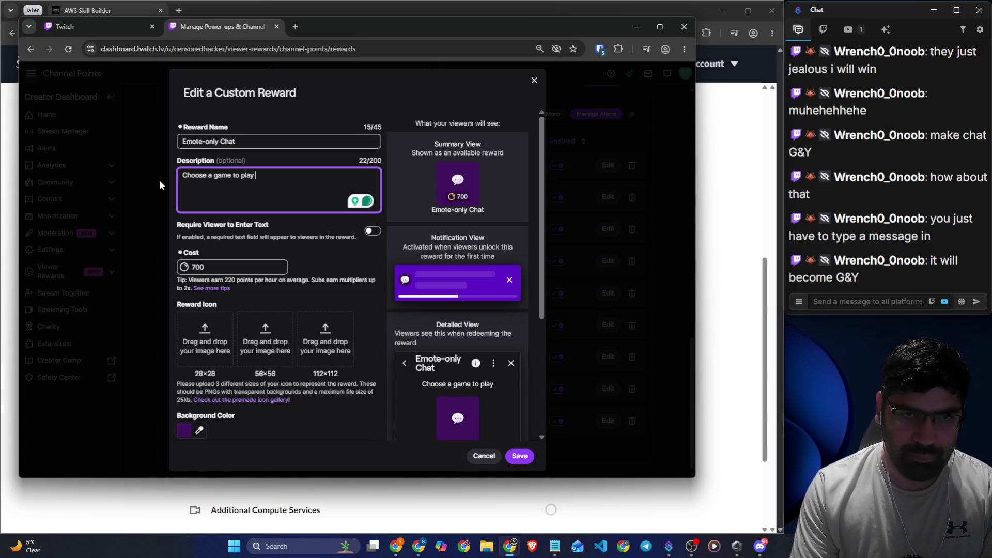
type("over the")
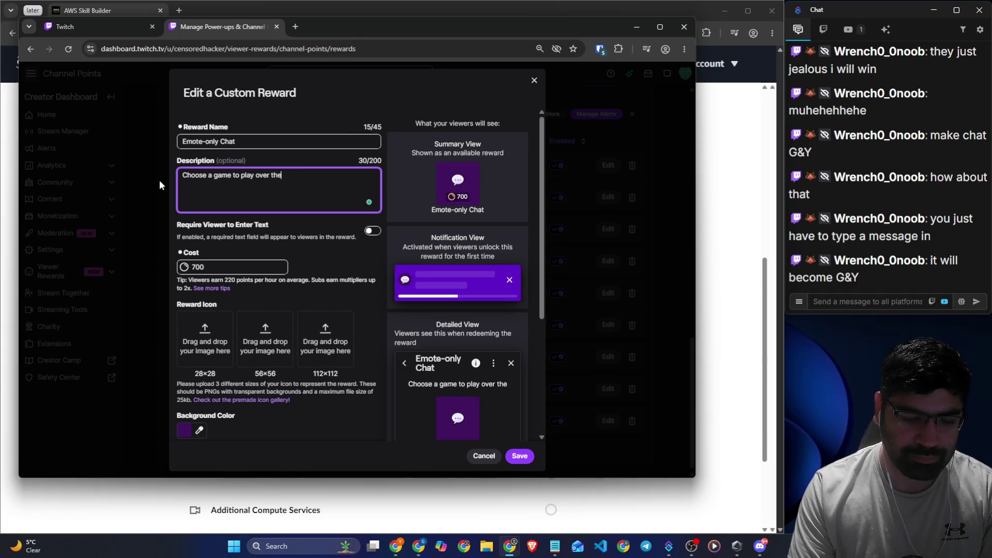
type(" weekend wi")
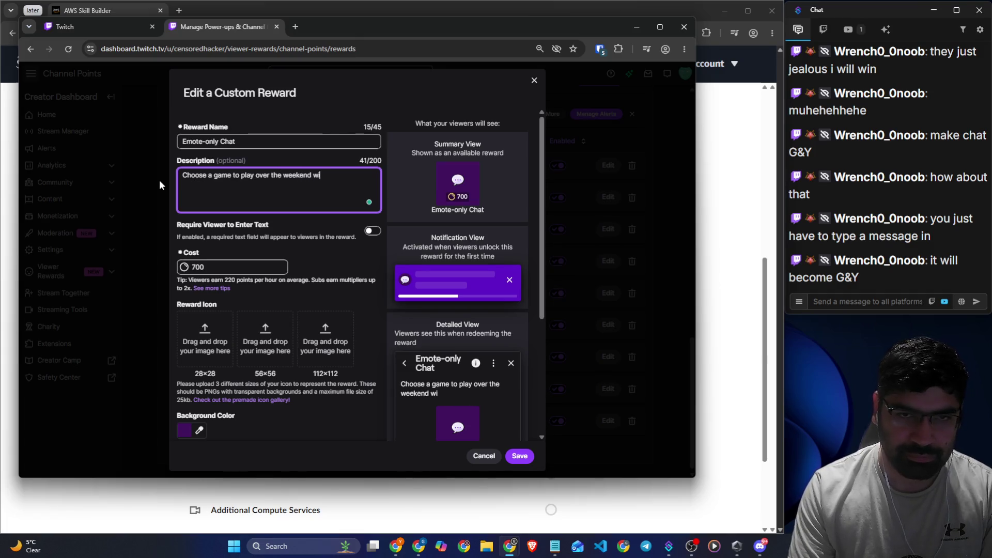
type("th everyone")
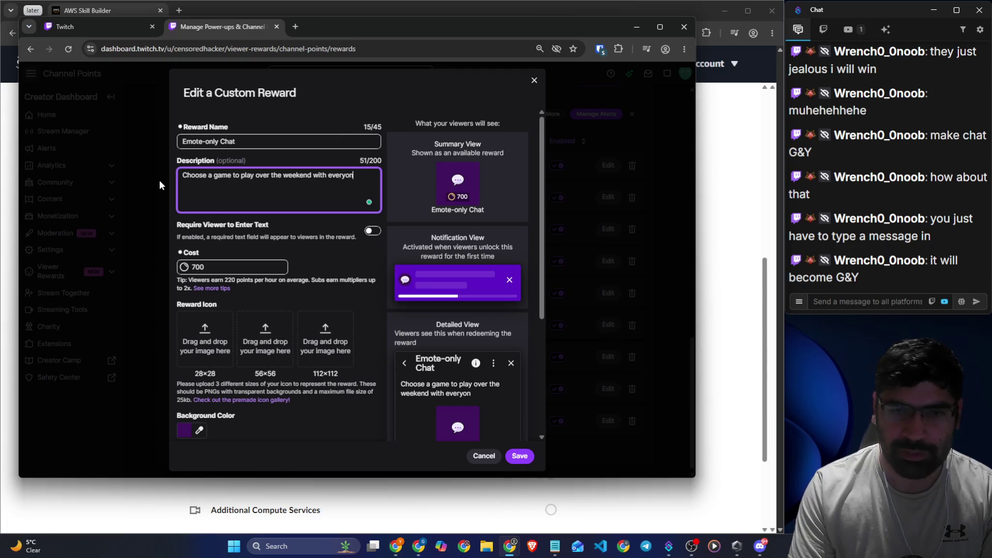
key("shift+Tab")
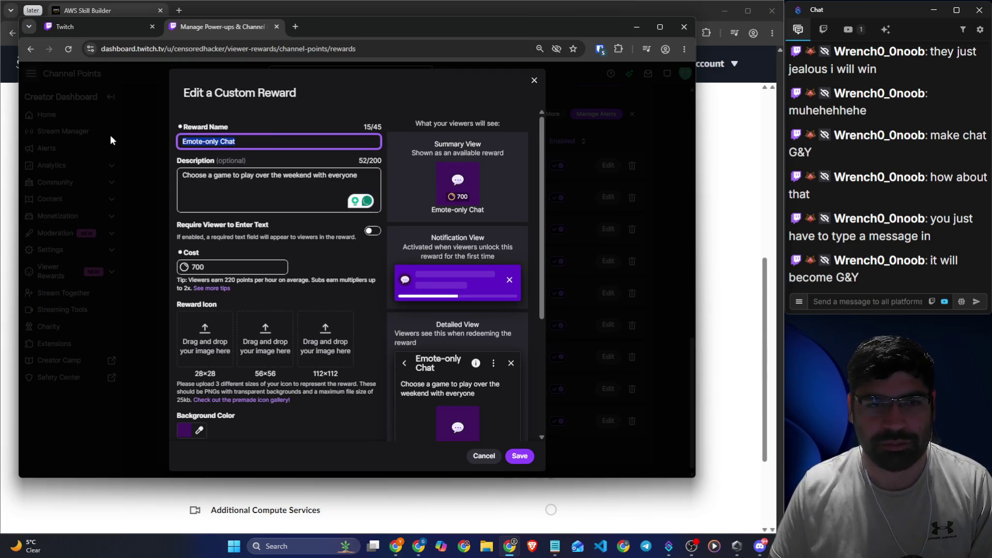
- Rename the reward to 'Game of the Week'
type("Game")
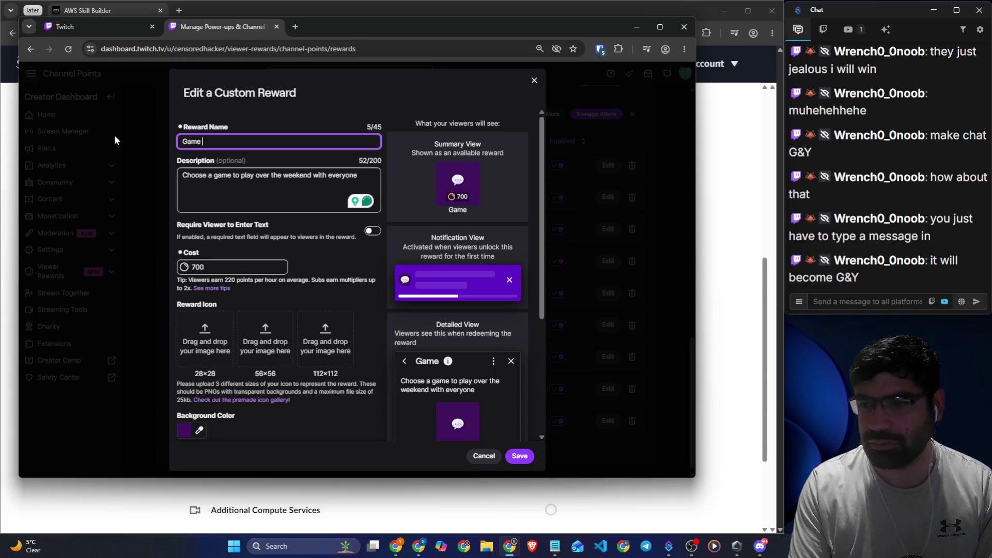
key("BackSpace")
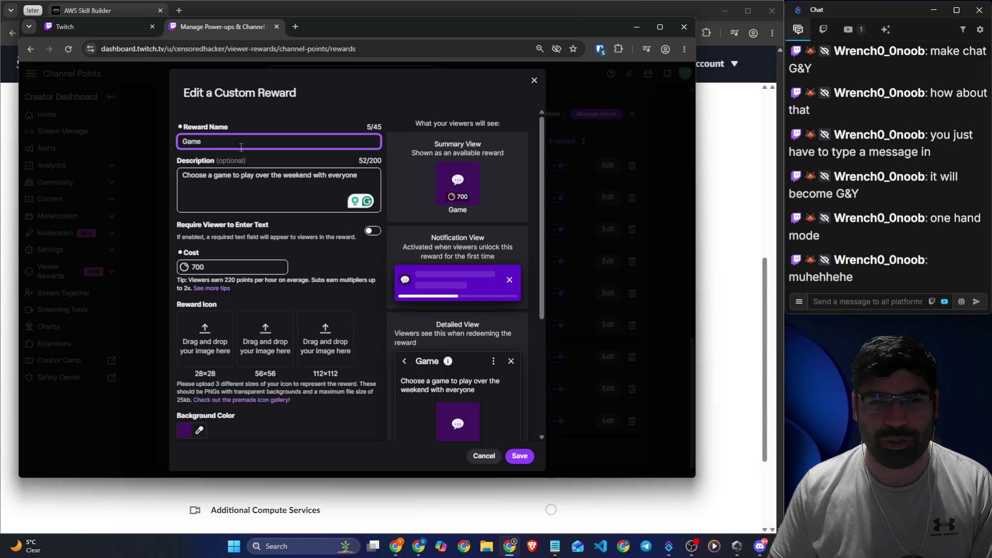
key("ctrl+BackSpace")
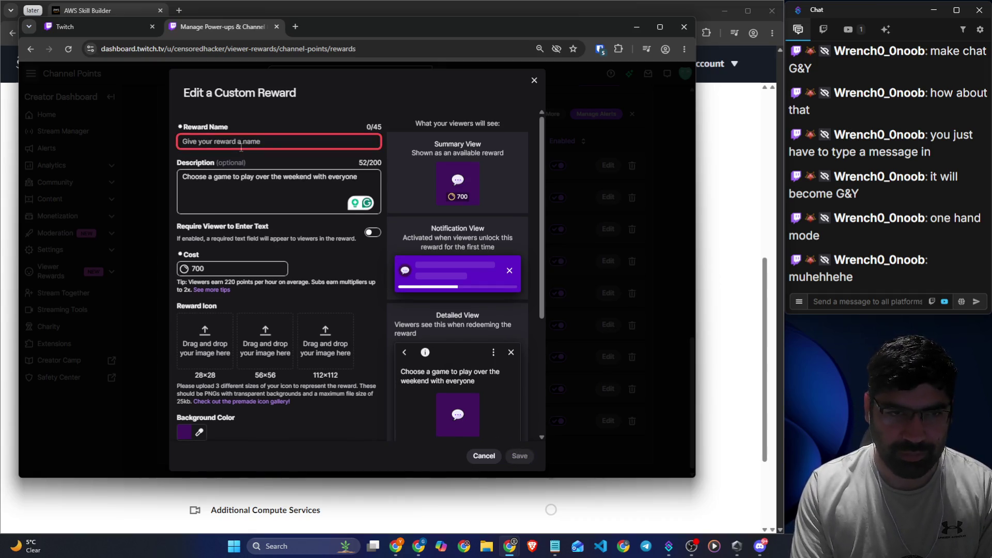
type("Game of")
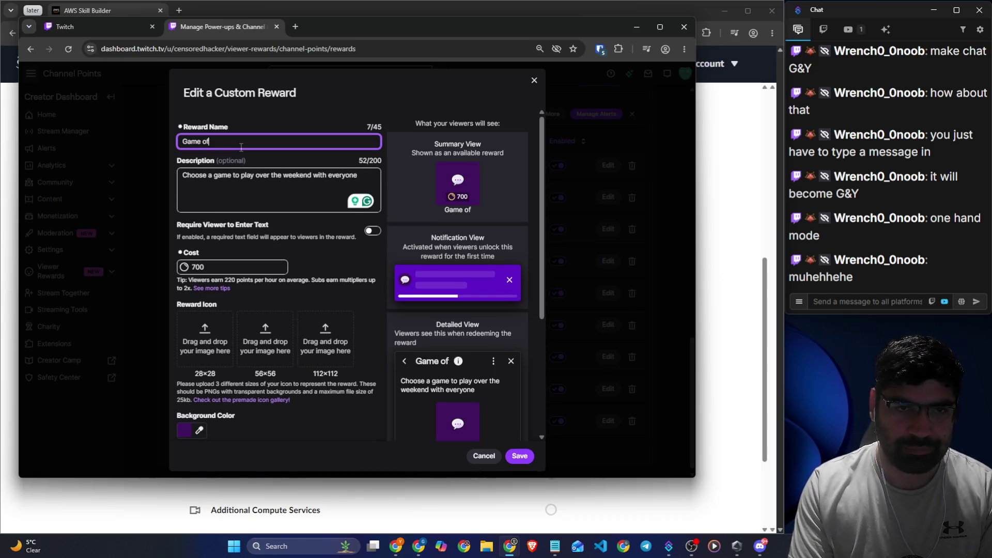
type(" the Week")
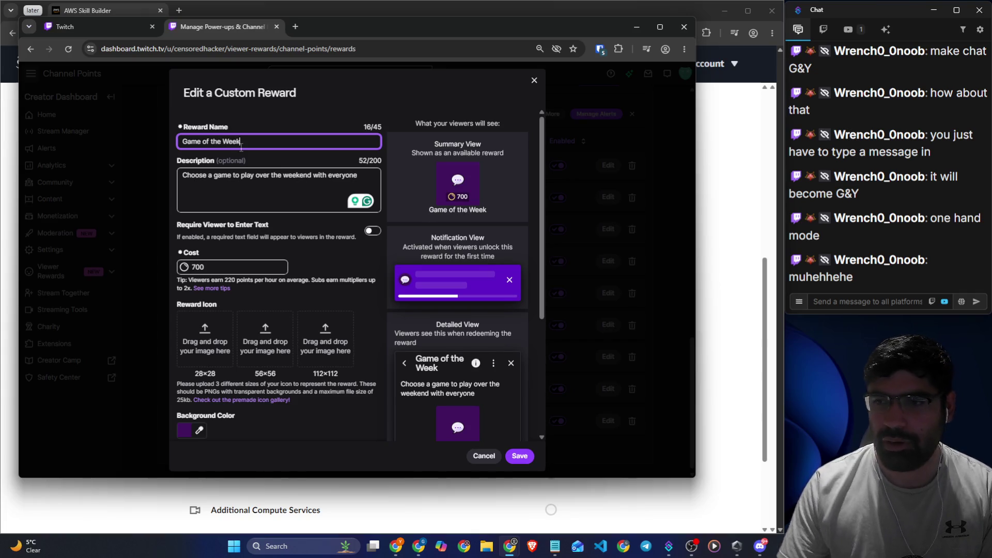
- Set the reward cost to 50000 points and open the 28×28 icon upload picker
left_click(196, 268)
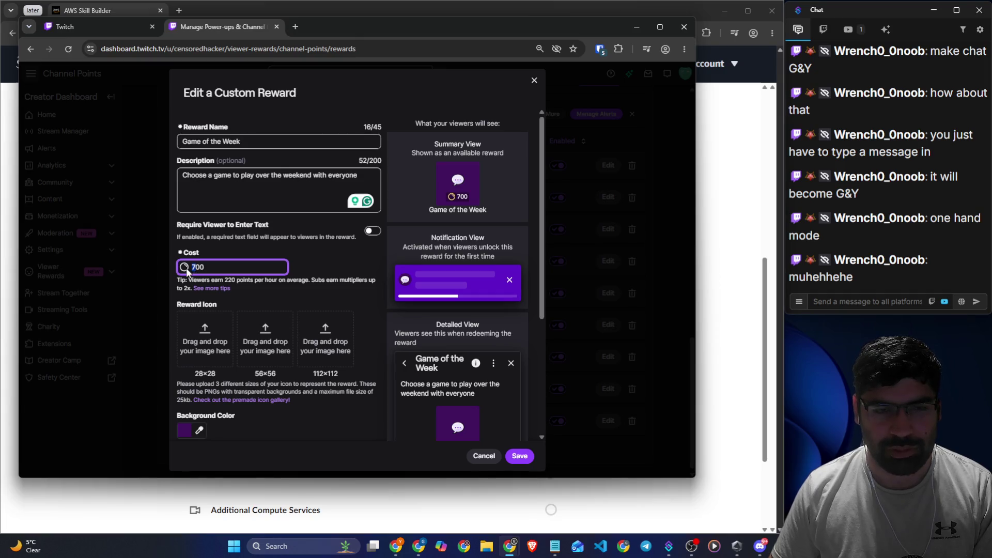
key("BackSpace")
type("500")
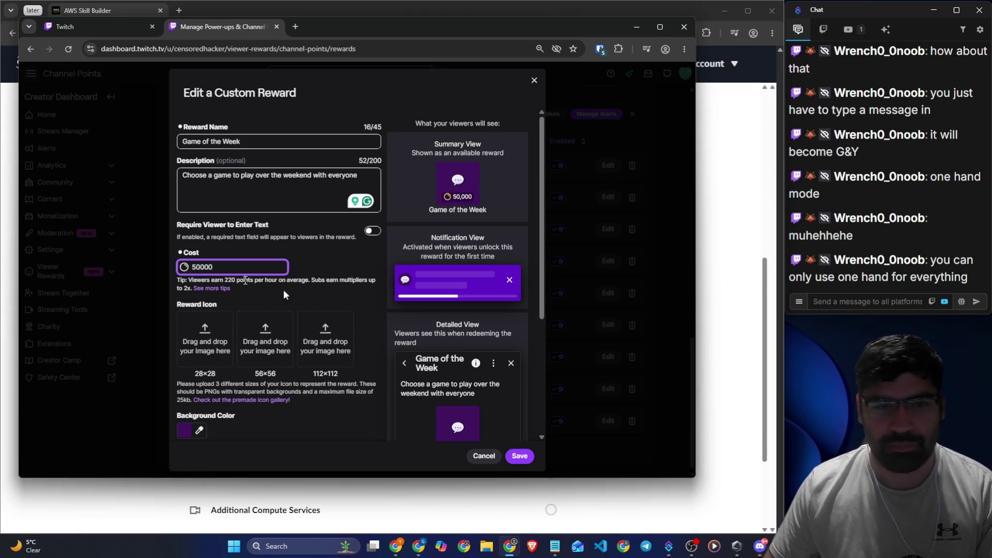
left_click(200, 324)
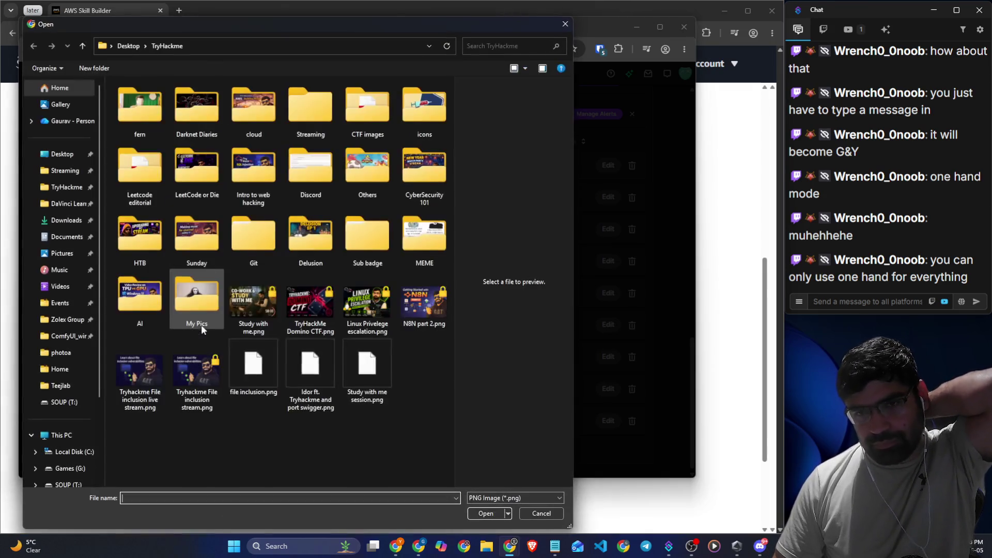
- Cancel the icon file picker and change the reward cost to 40000 points
left_click(542, 513)
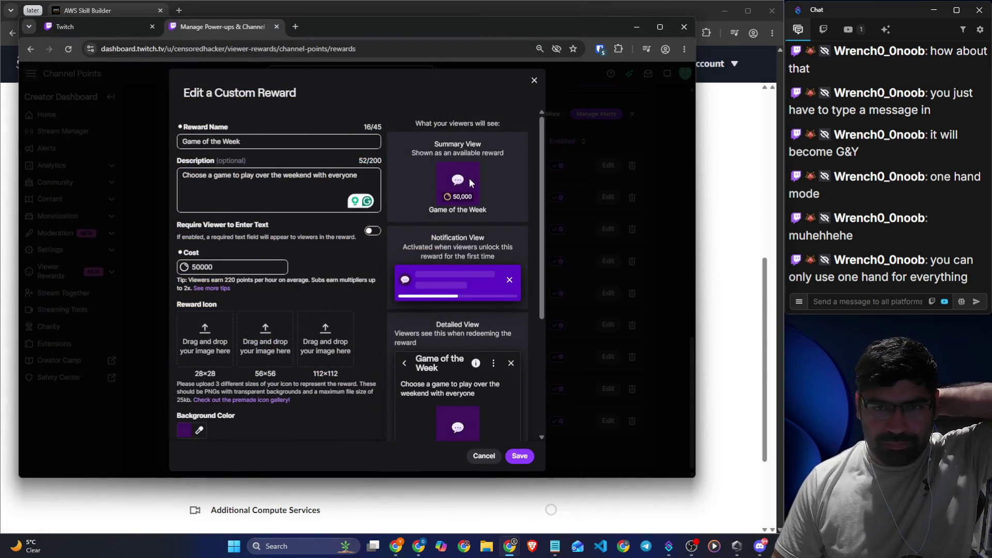
scroll(450, 370, "down", 2)
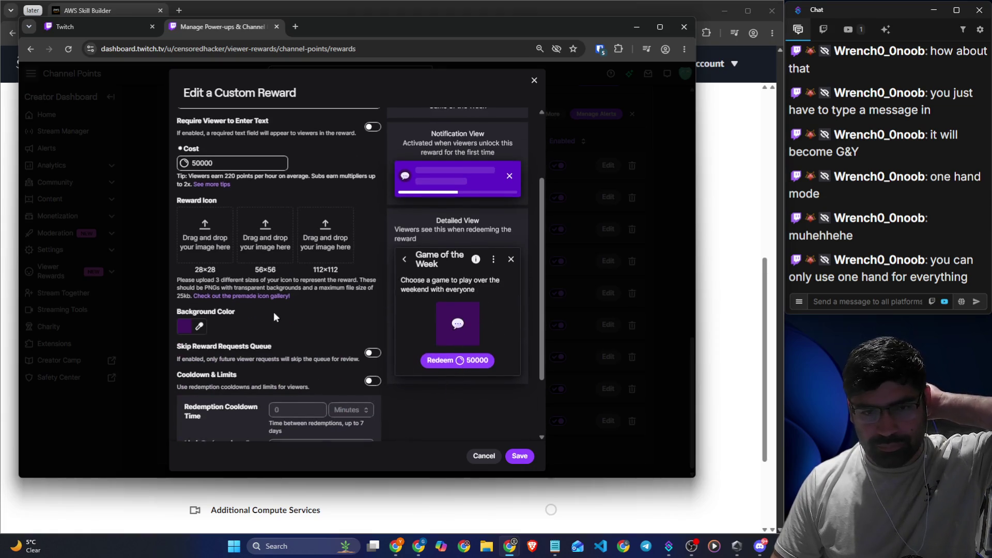
scroll(274, 312, "up", 2)
left_click(197, 266)
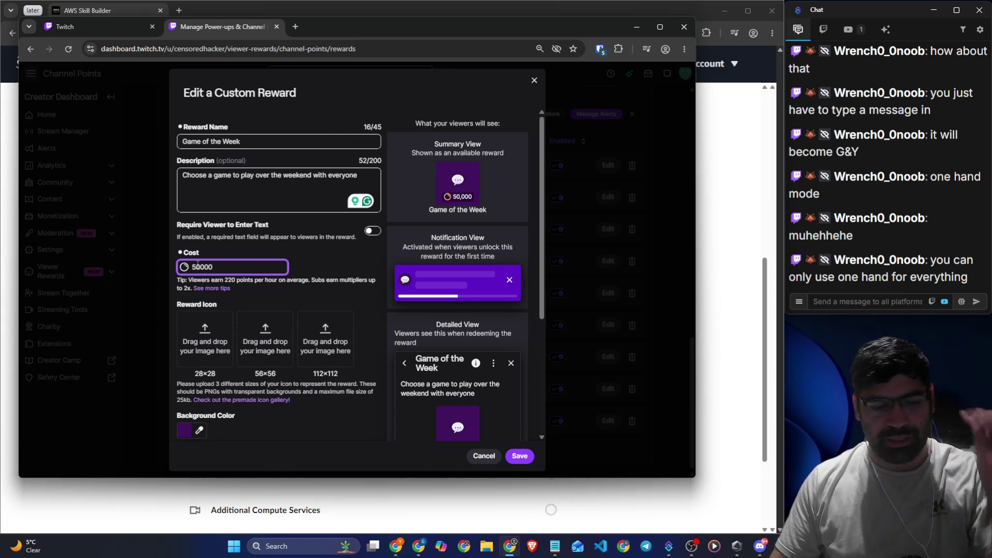
key("ctrl+a")
type("40000")
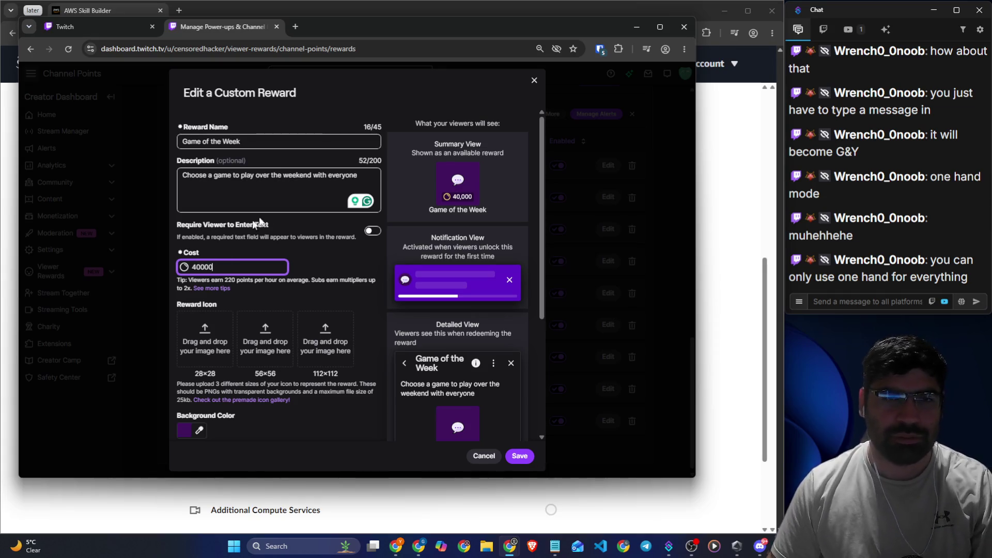
- Start adding 'for 2-3' after 'everyone' in the description, then trim it
left_click(362, 177)
type("for 2-3")
key("BackSpace")
key("BackSpace")
key("BackSpace")
key("BackSpace")
key("BackSpace")
key("BackSpace")
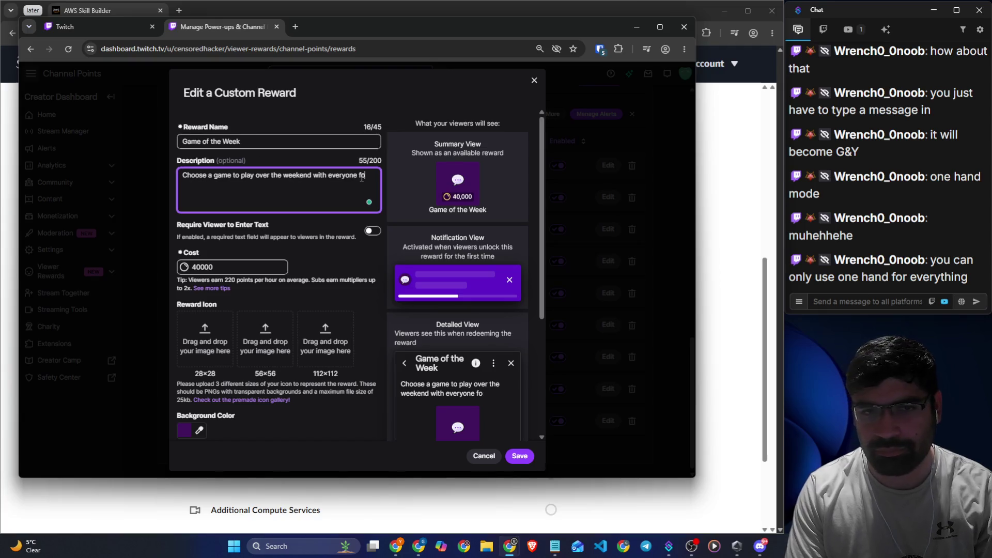
scroll(275, 269, "down", 3)
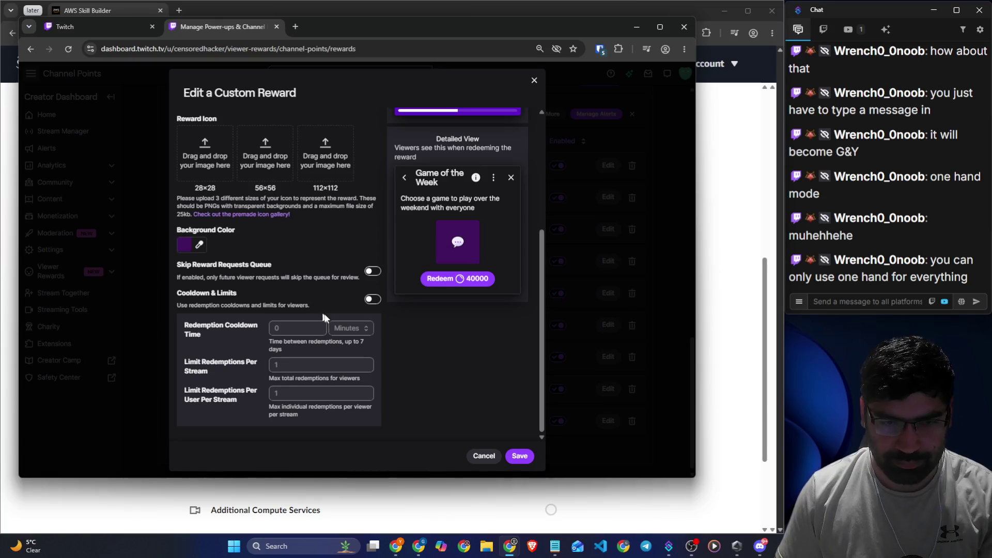
- Give Game of the Week a 5 Days redemption cooldown and save the reward
left_click(372, 300)
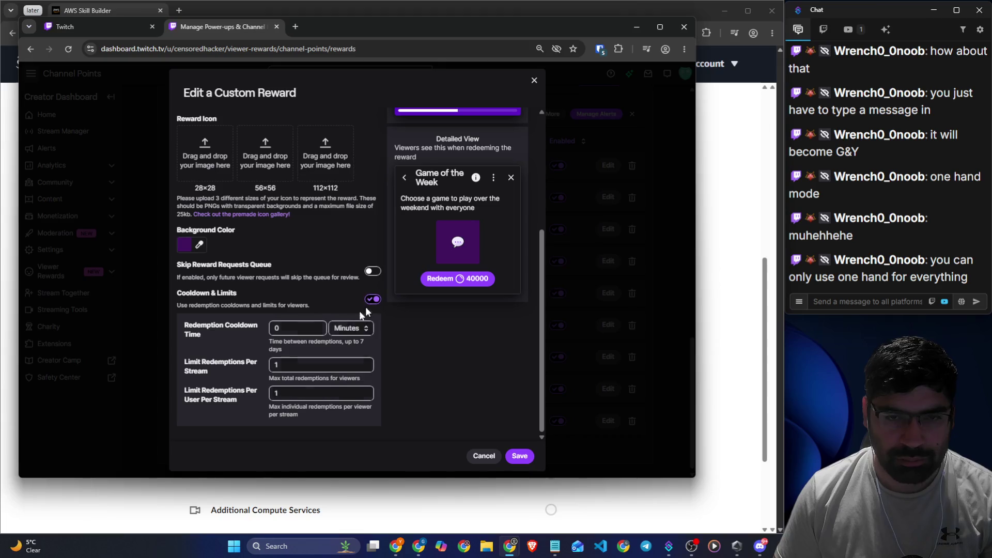
left_click(351, 328)
left_click(355, 367)
key("shift+Tab")
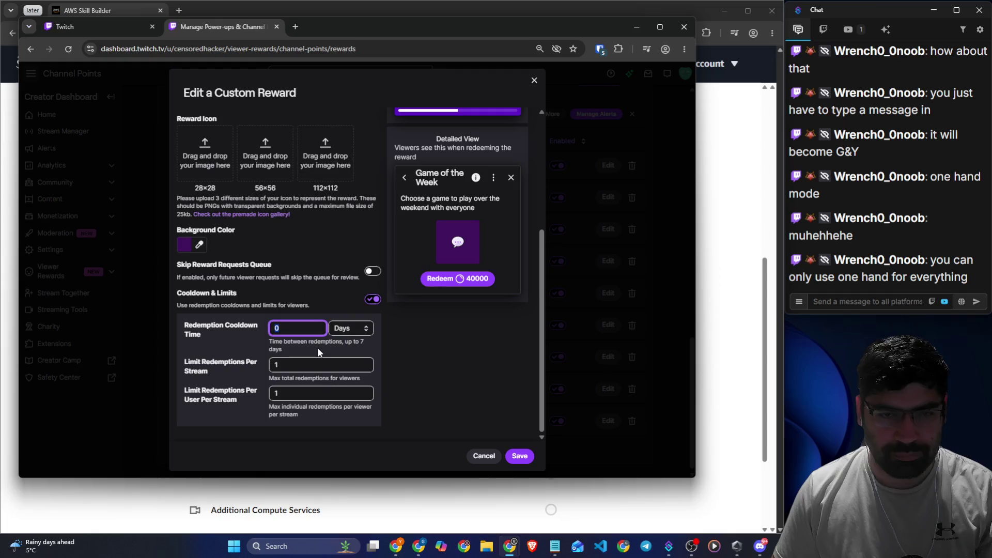
type("5")
left_click(420, 372)
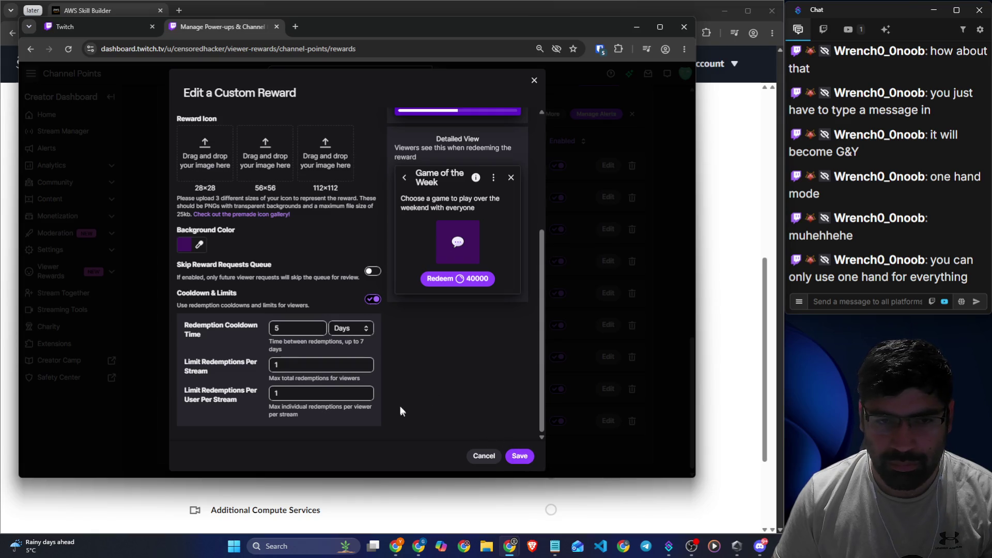
left_click(509, 455)
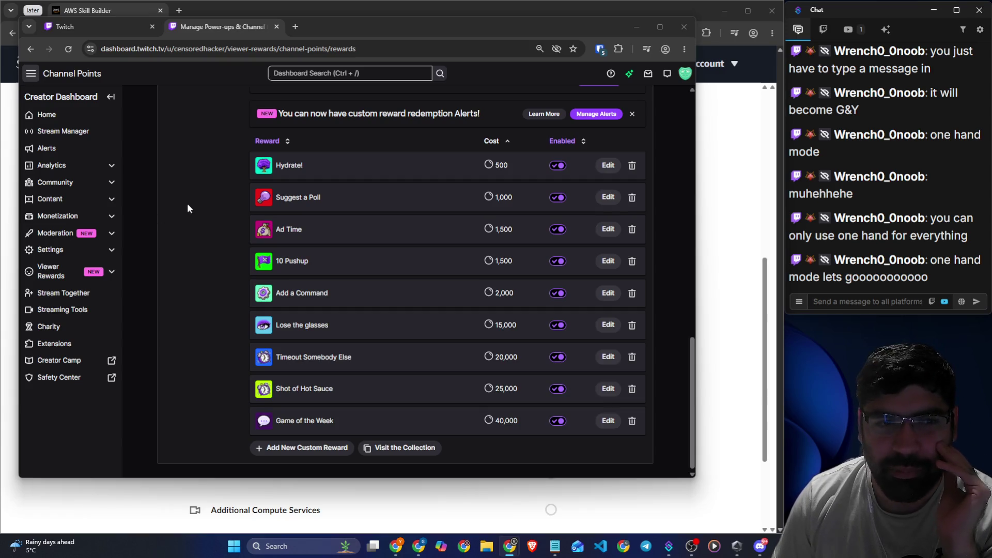
scroll(240, 245, "down", 1)
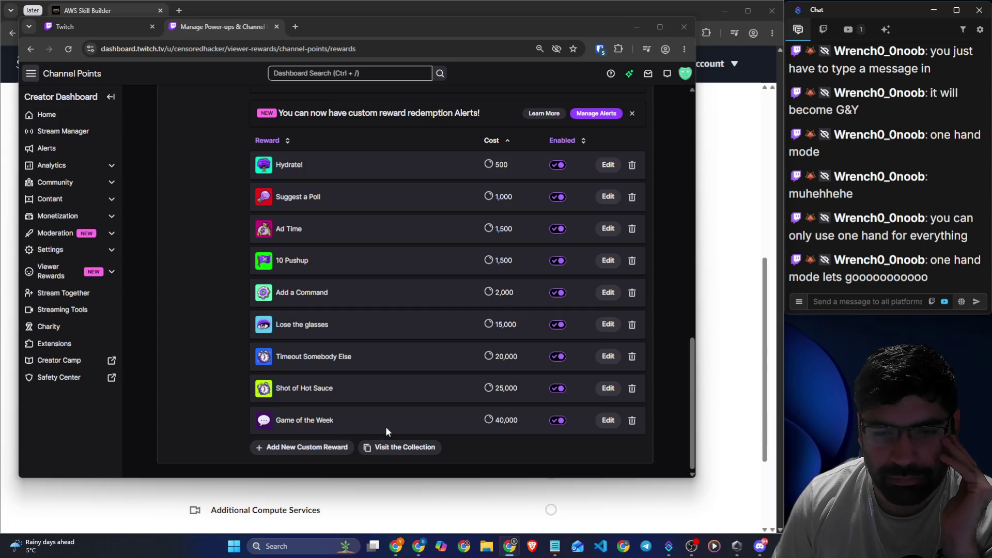
left_click(323, 451)
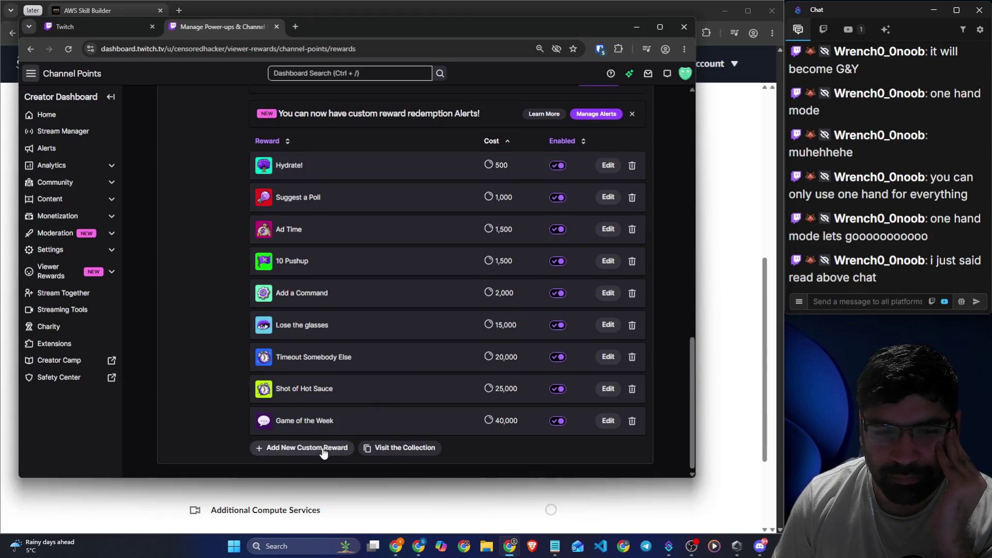
- Abandon the blank Create a Custom Reward form and switch to Discord
left_click(235, 141)
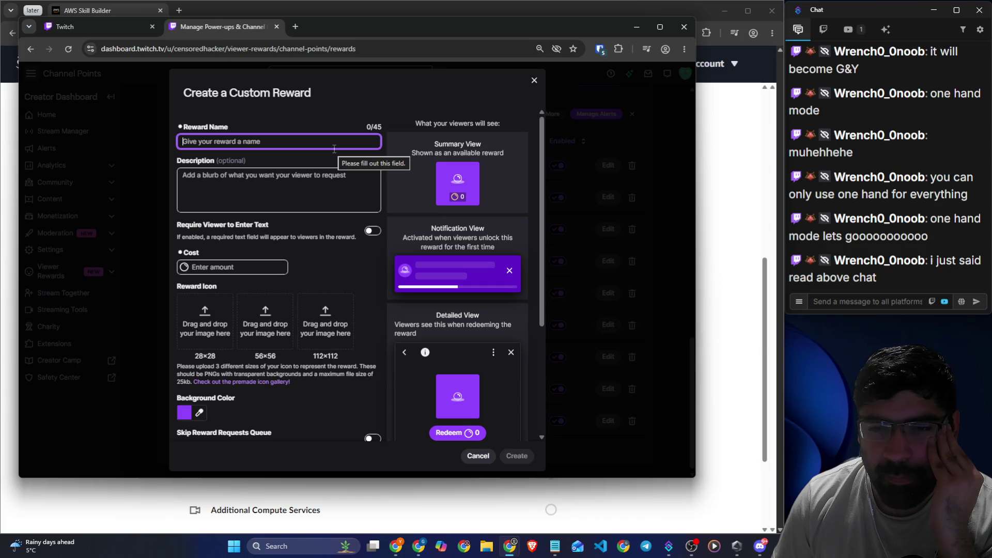
left_click(534, 81)
left_click(756, 549)
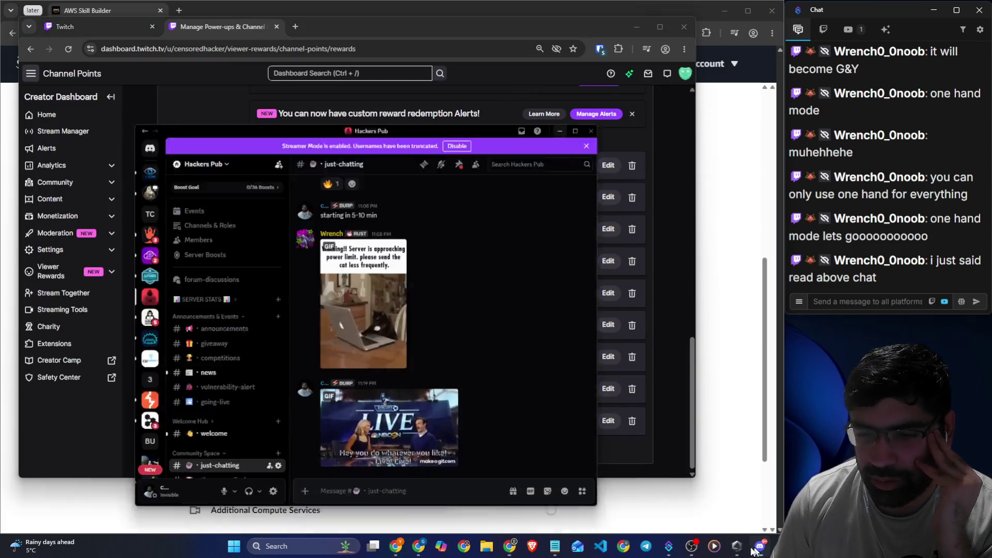
- Clear the unsent draft in Discord's #suggestions channel and close Discord
scroll(165, 292, "down", 2)
scroll(166, 292, "down", 5)
left_click(155, 227)
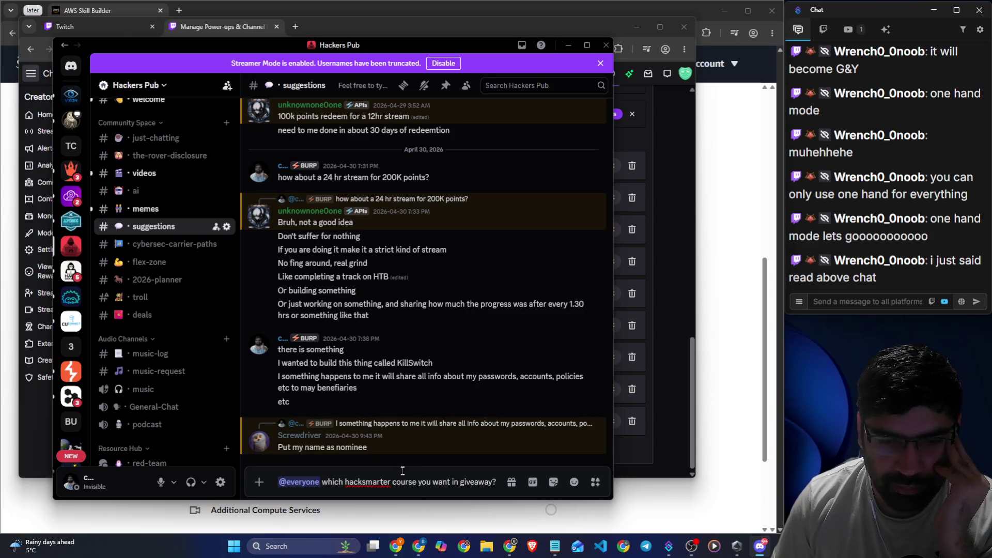
key("ctrl+a")
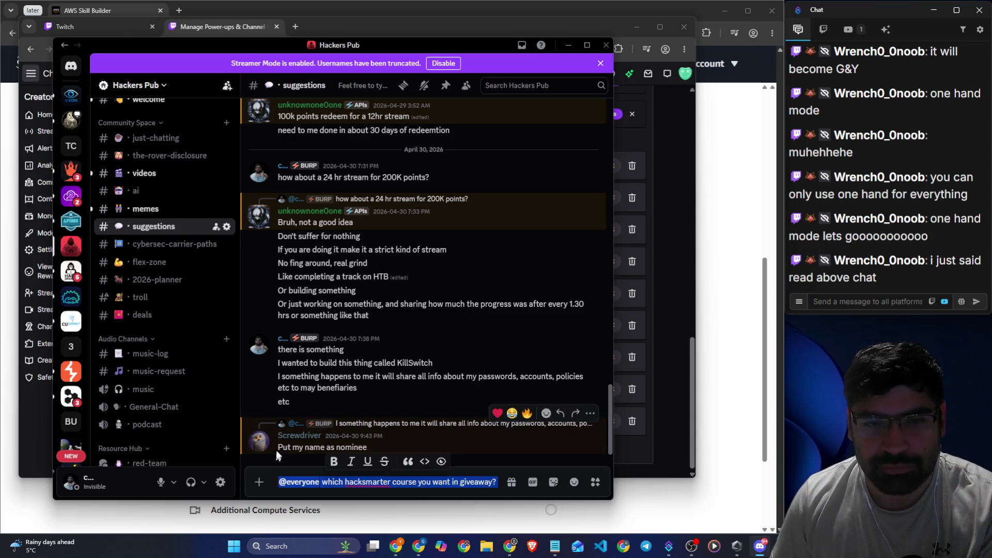
key("BackSpace")
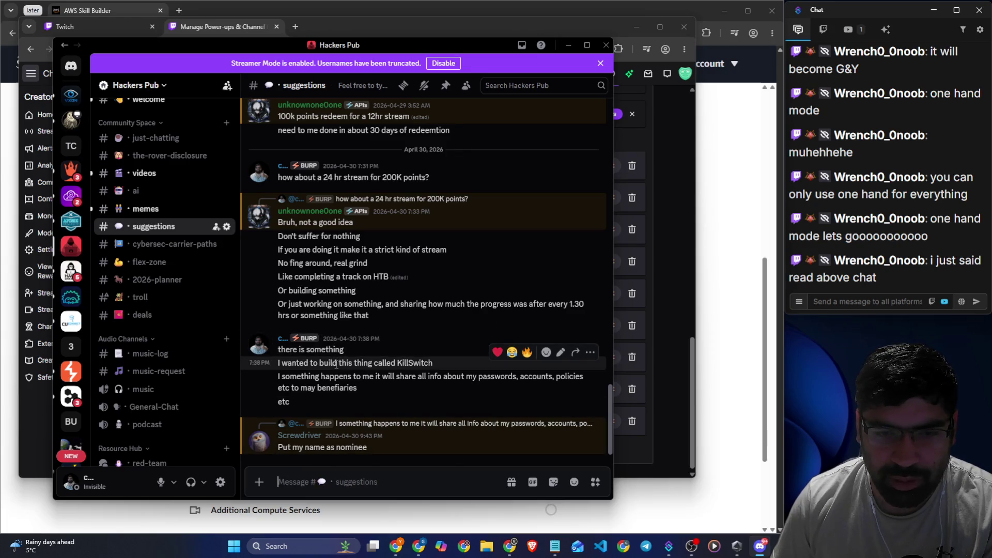
left_click(606, 45)
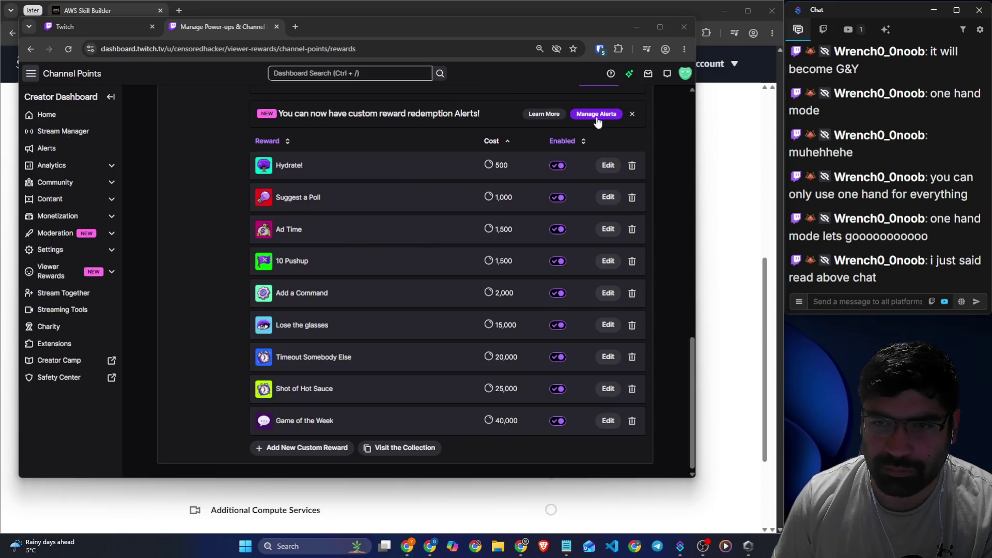
- Start a new custom reward named 'Build an app over the weekend' costing 75000 points
left_click(307, 448)
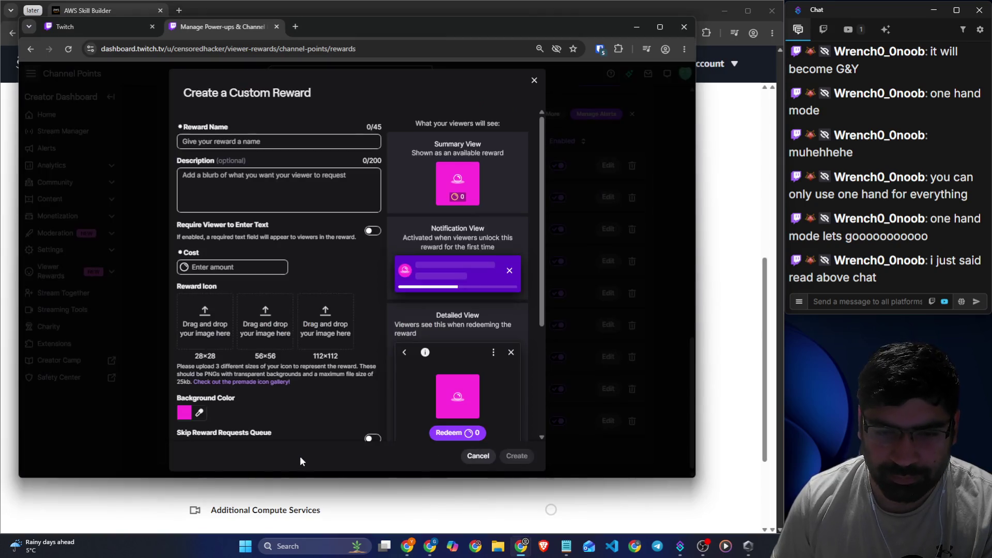
left_click(245, 142)
type("Build Kill")
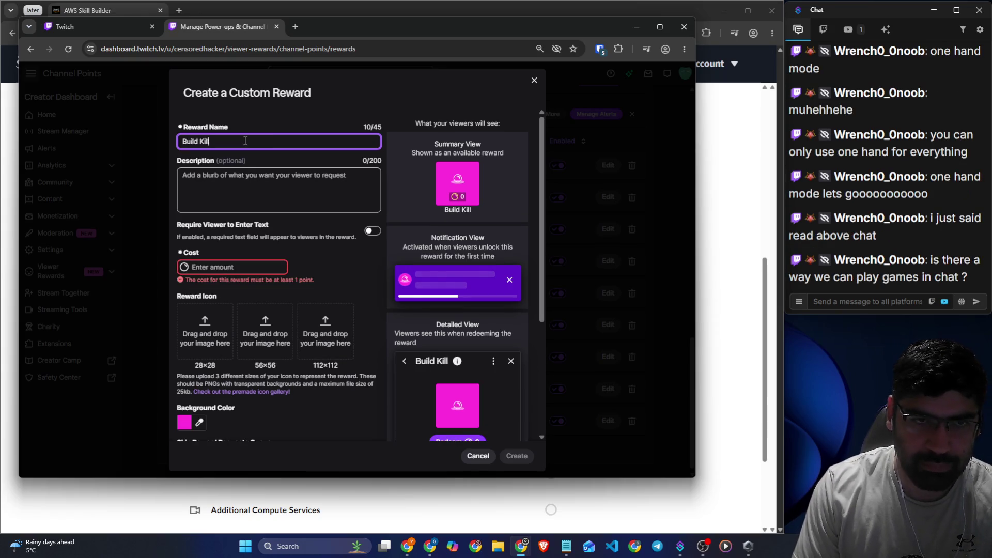
type("Swi")
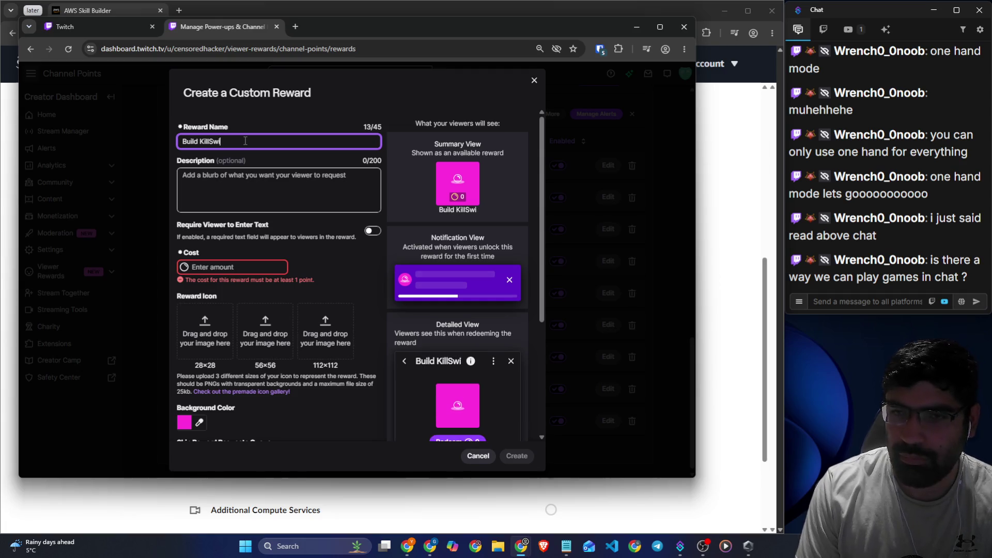
key("BackSpace")
key("BackSpace")
key("BackSpace")
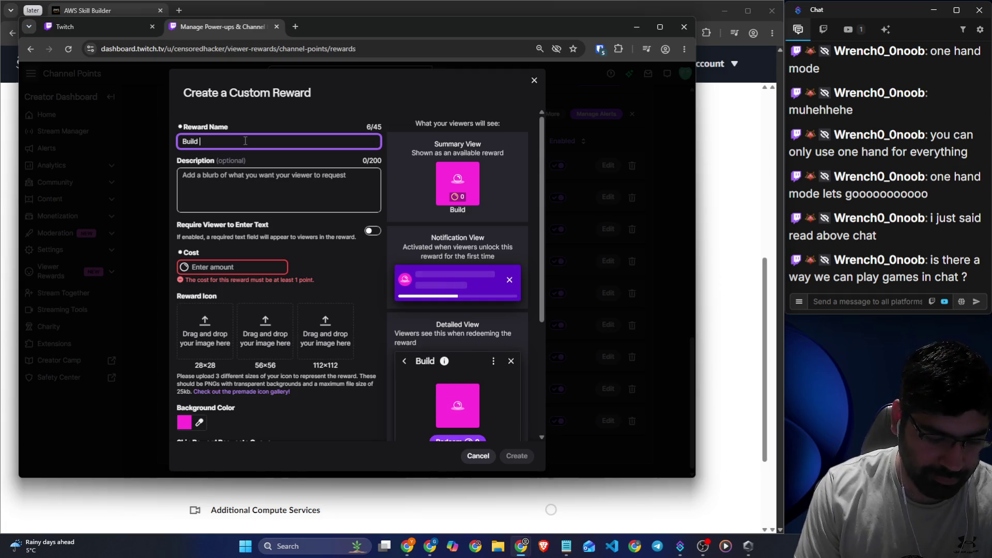
type("an a")
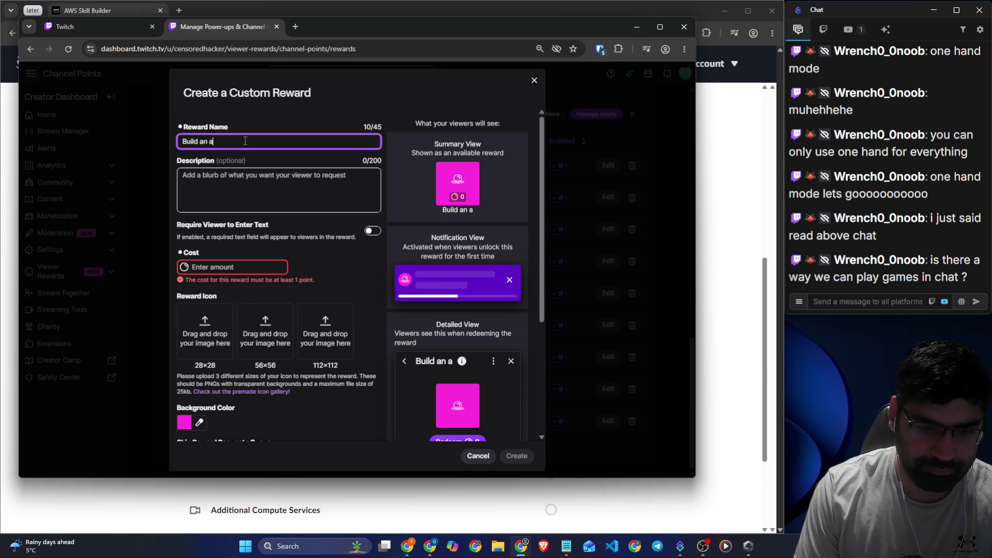
type("pp o")
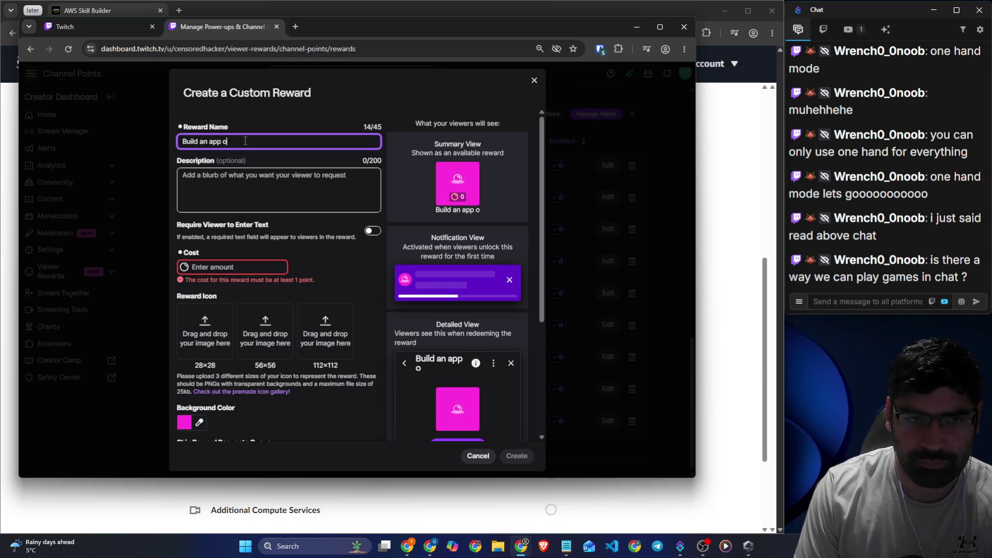
type("ver the weekend")
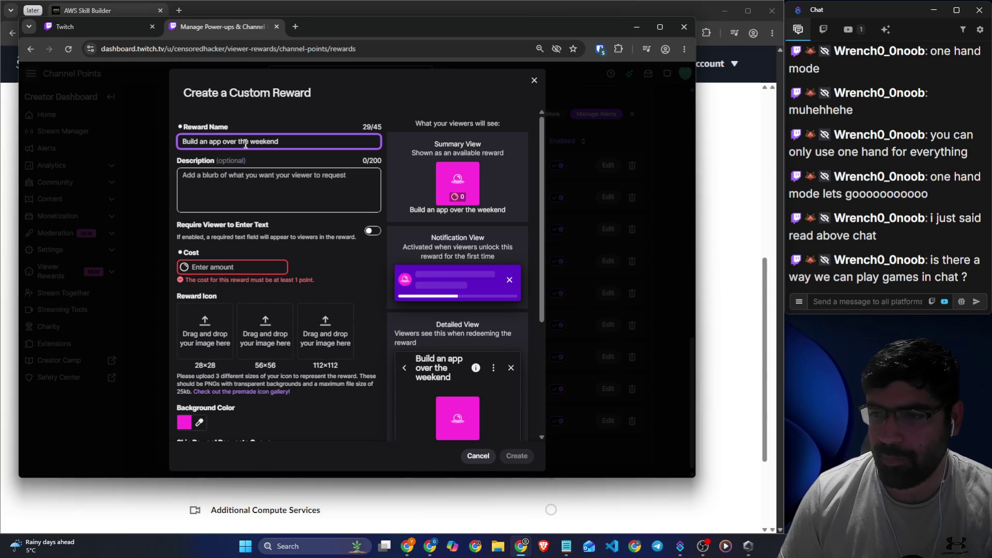
key("Tab")
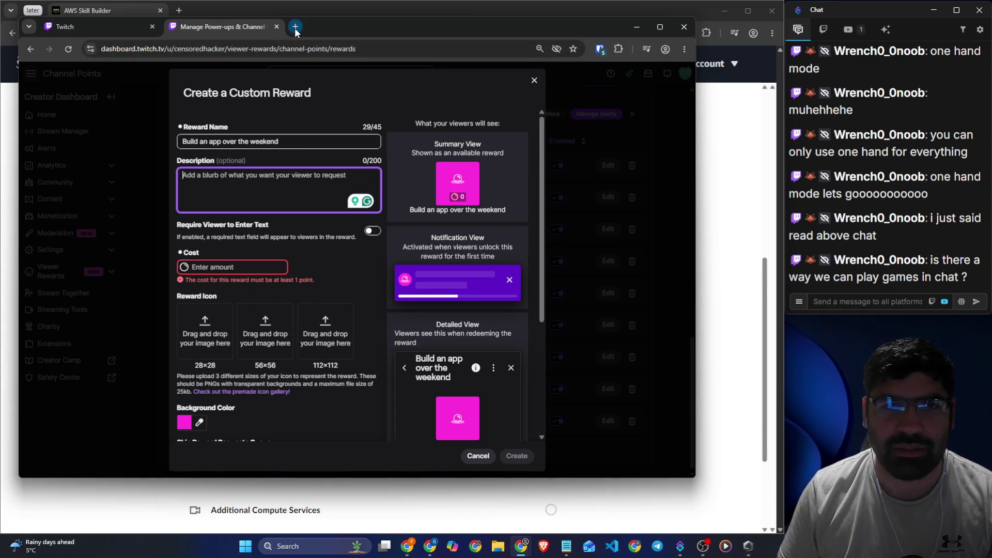
left_click(213, 266)
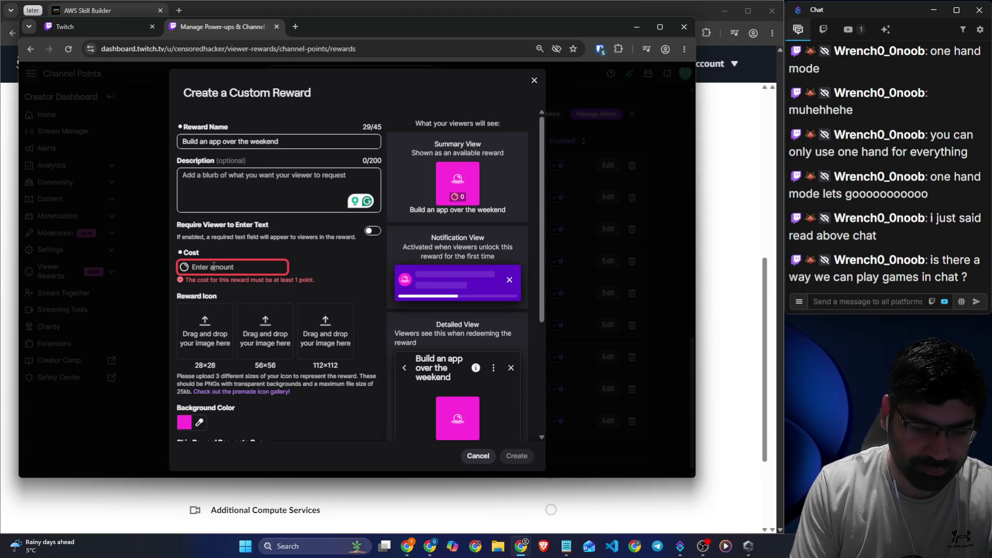
type("75000")
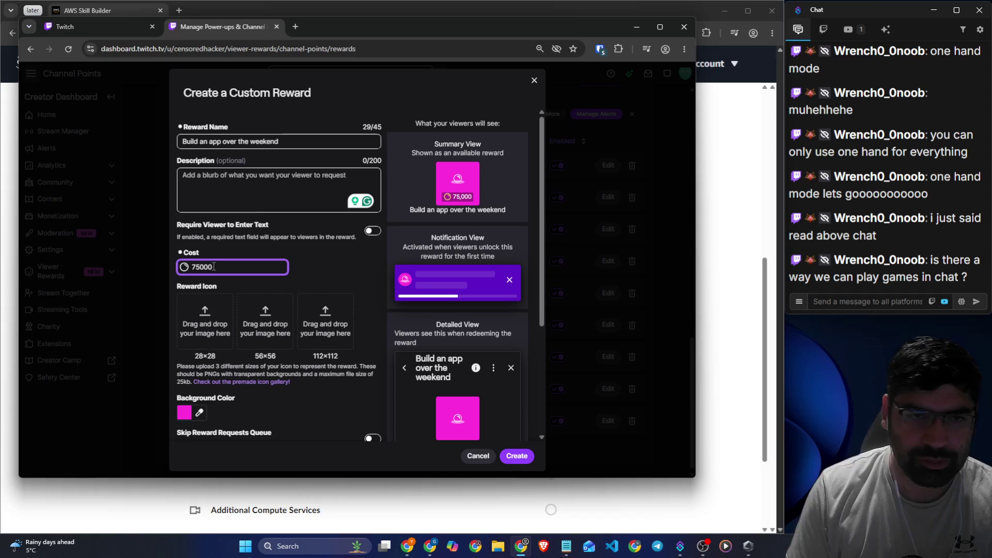
- Write the description 'Build one of the following apps: KillSwitch or Impostor'
left_click(272, 193)
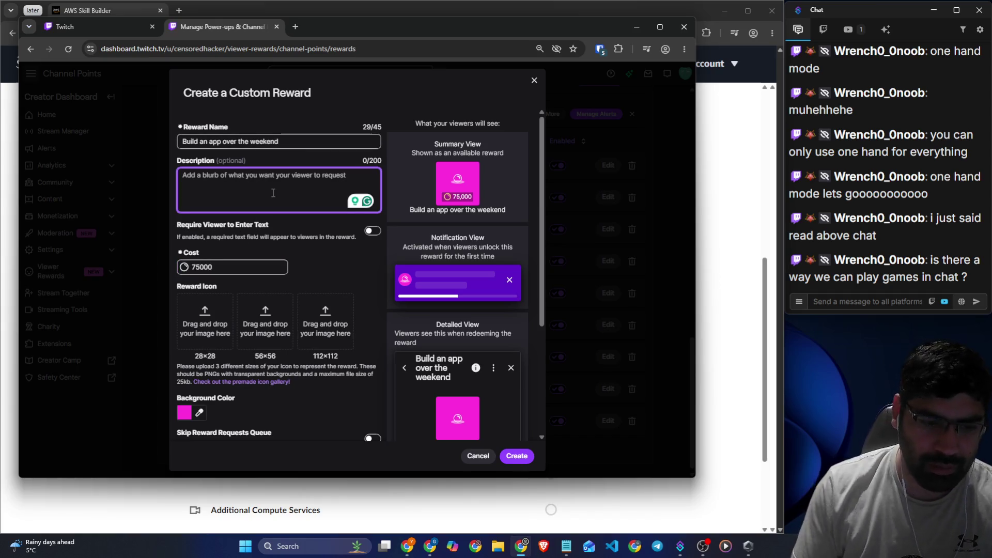
type("Vibe code or")
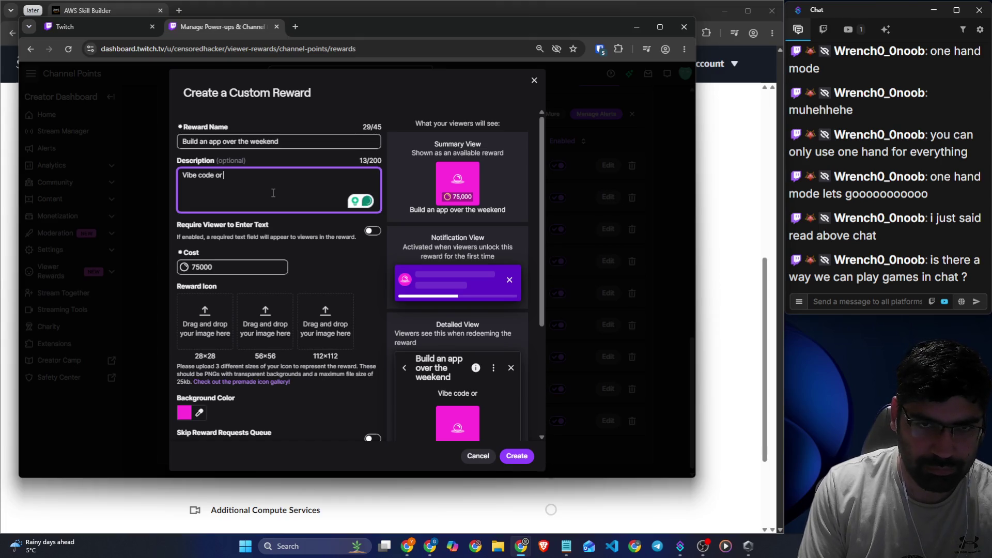
key("BackSpace")
key("BackSpace")
key("BackSpace")
type("B")
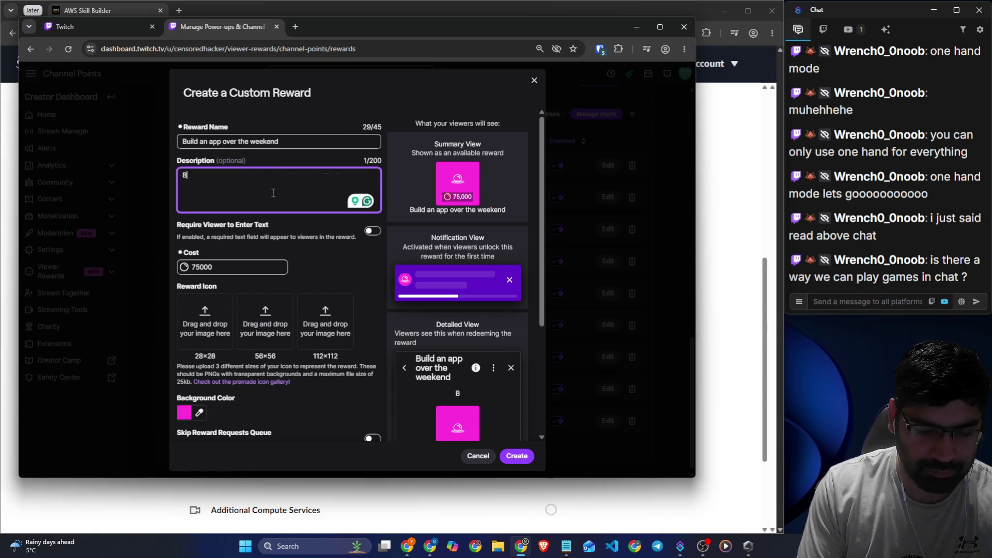
type("uild o")
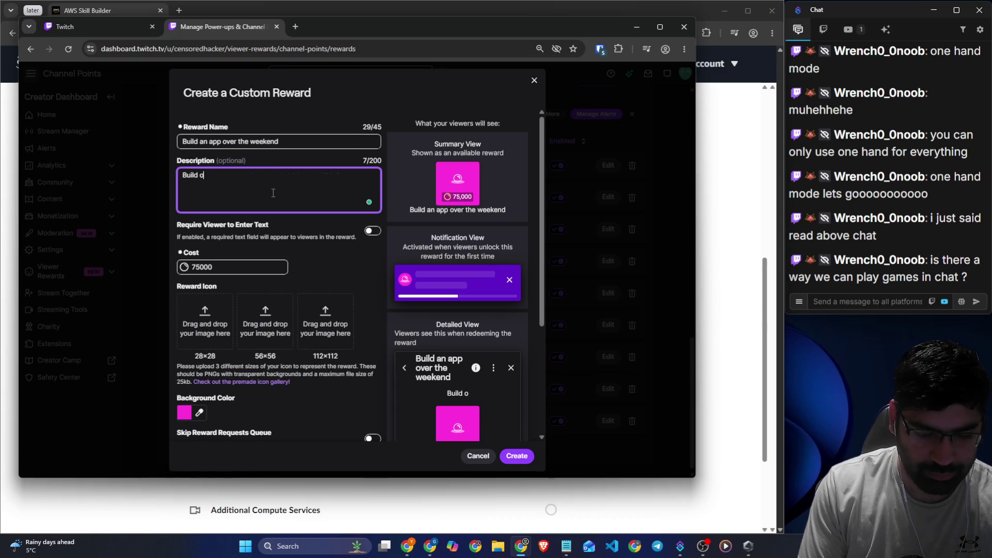
type("ne ")
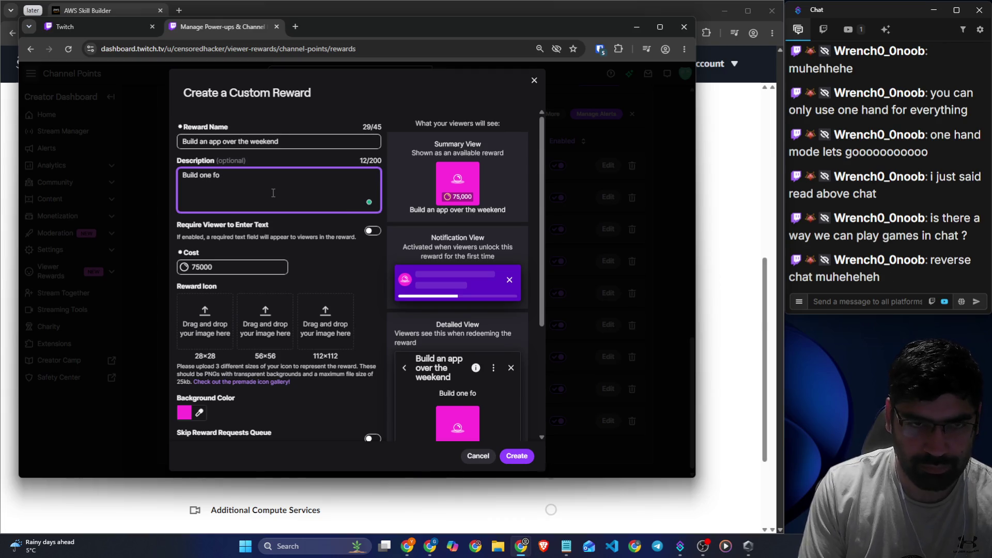
type("of the folli")
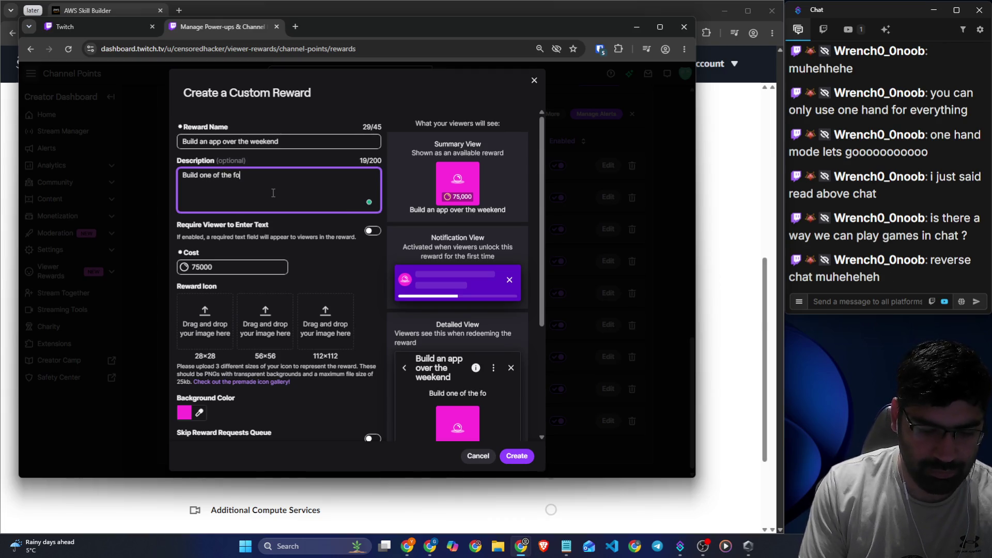
key("BackSpace")
type("o")
key("BackSpace")
type("owing a")
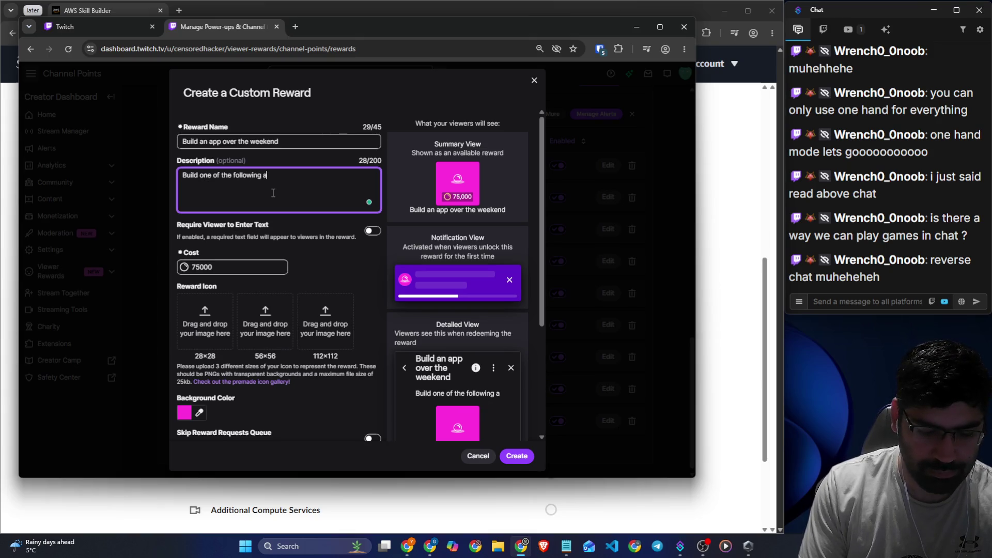
type("pps: ")
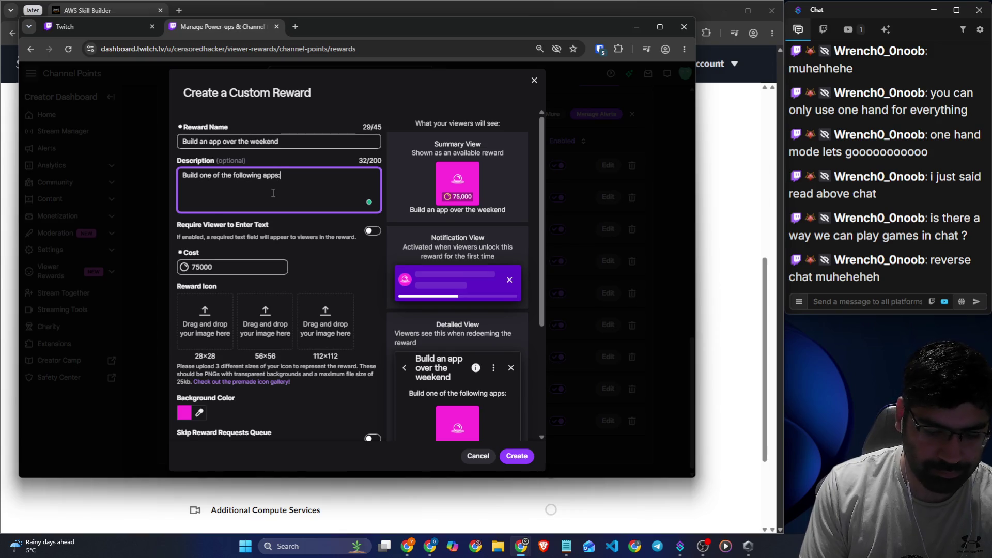
type("KillSwitch,")
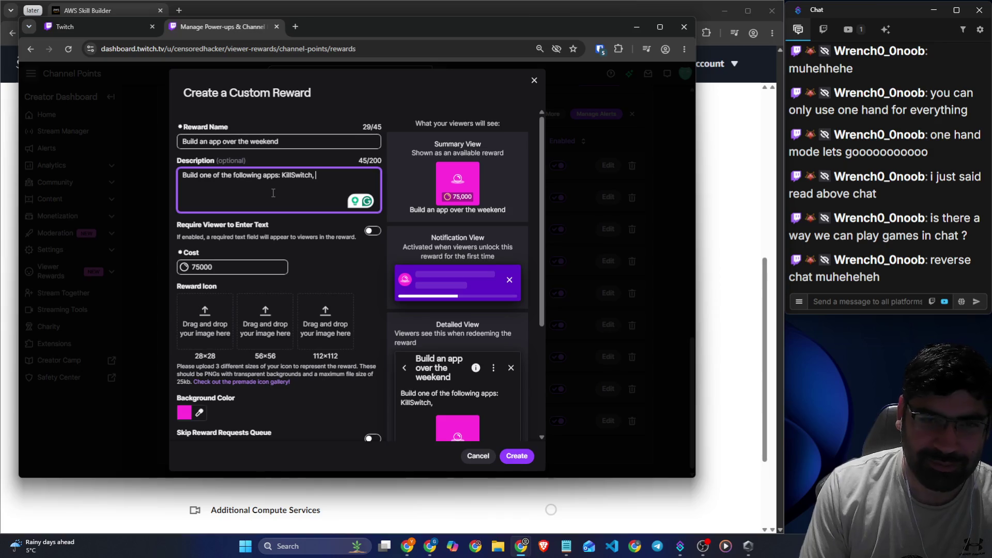
key("BackSpace")
key("BackSpace")
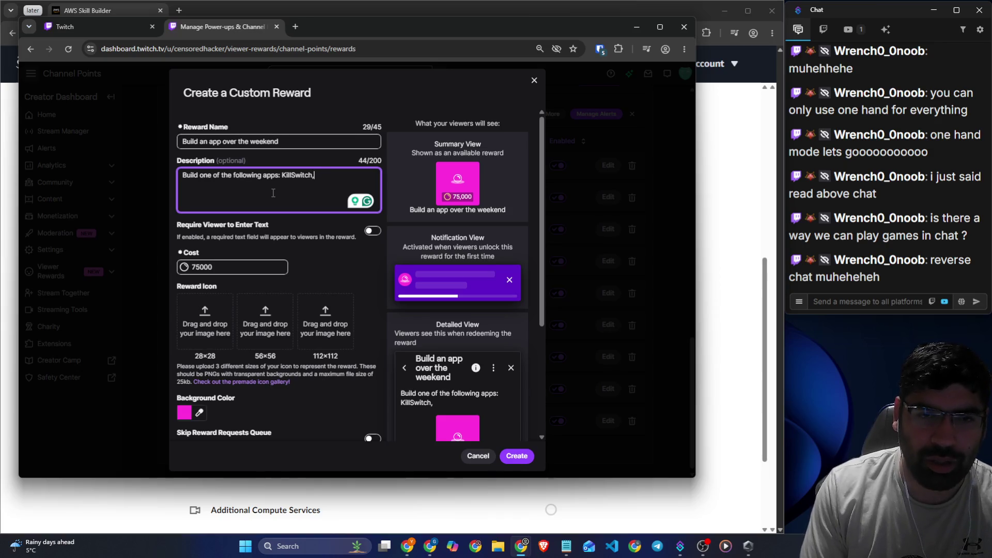
type("Imp")
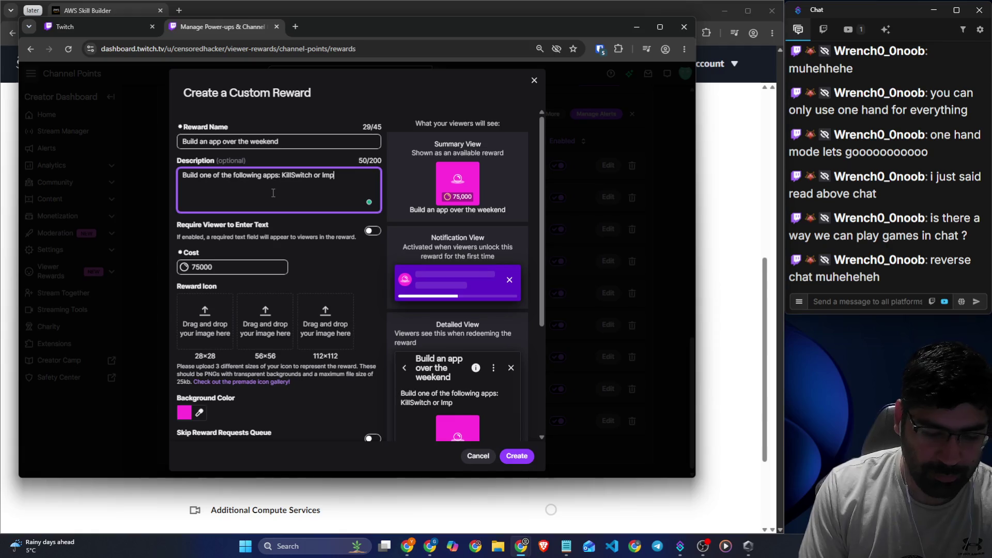
type("ostor")
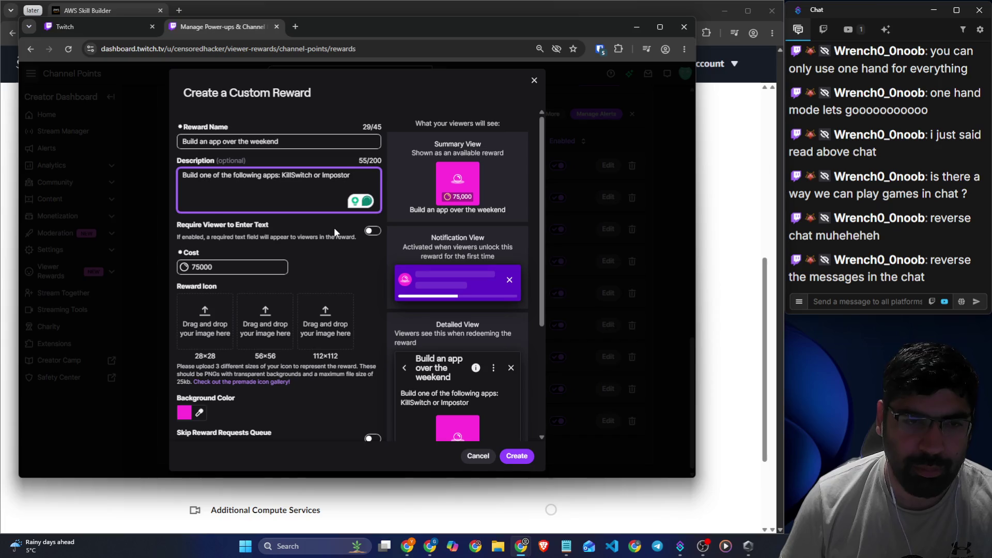
- Require viewers to enter text, set the background colour to blue, and create the reward
left_click(367, 235)
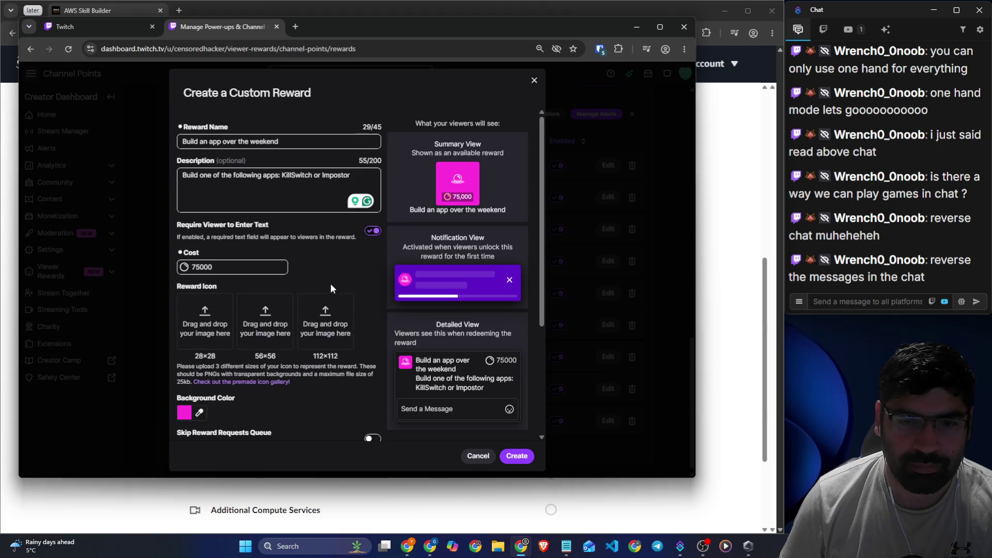
scroll(331, 283, "down", 2)
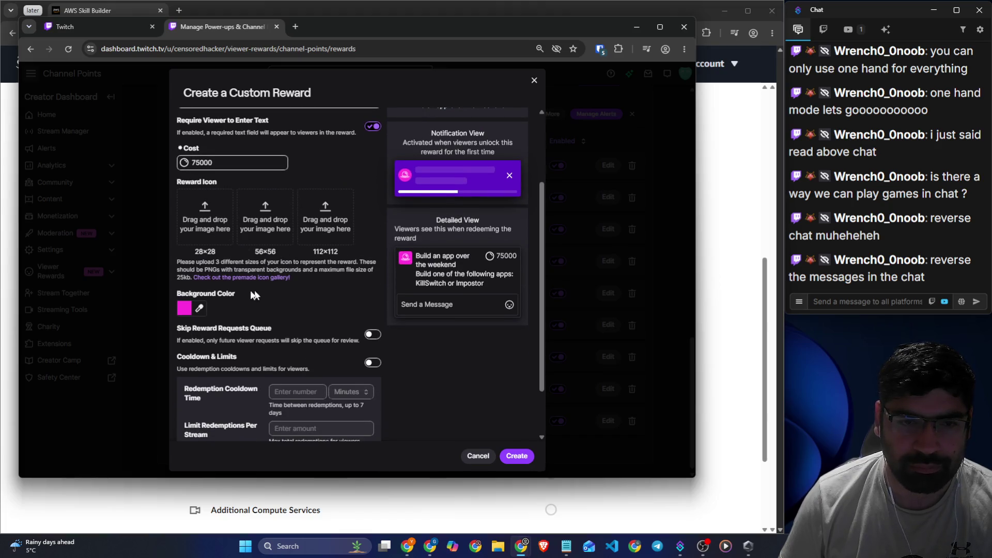
scroll(259, 290, "down", 1)
left_click(199, 255)
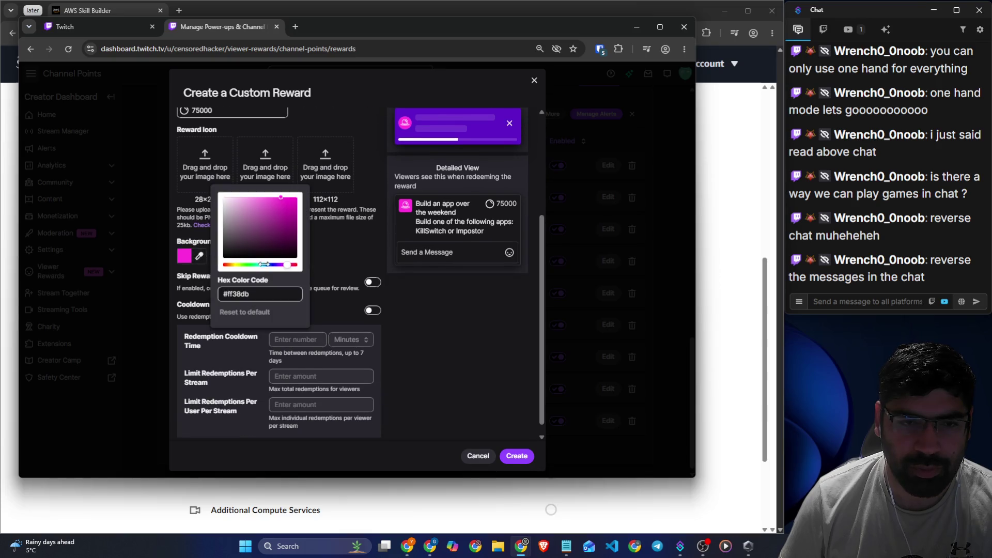
left_click_drag(255, 265, 237, 266)
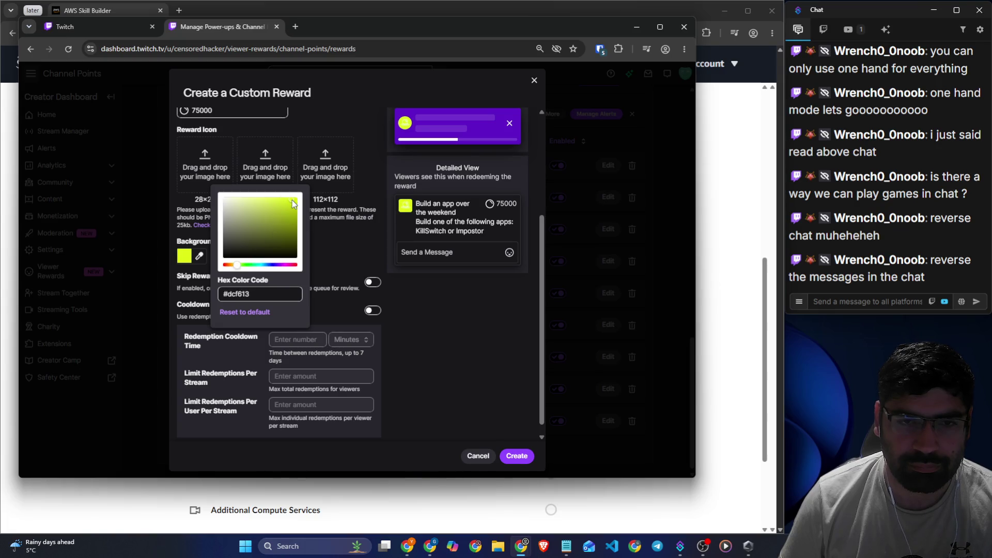
left_click(343, 260)
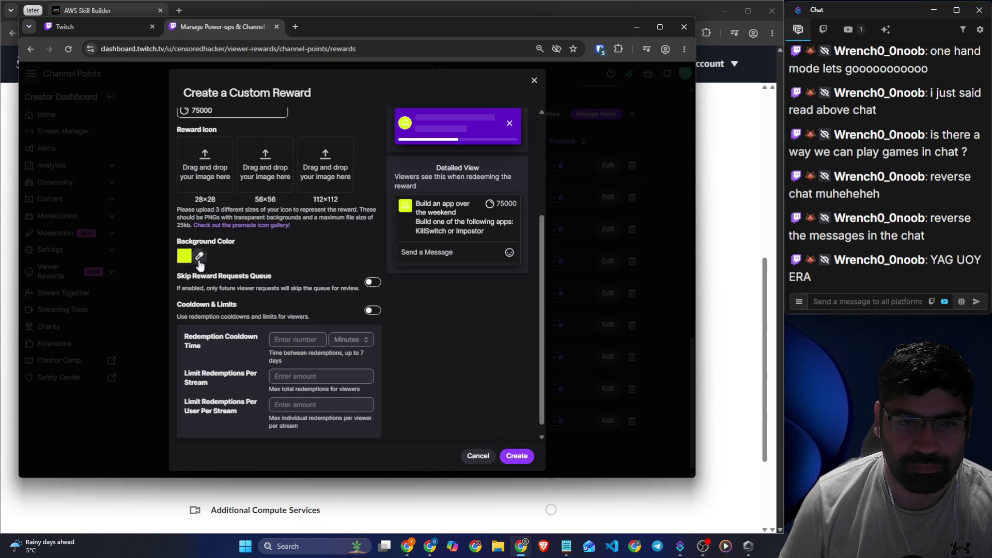
left_click(184, 256)
left_click_drag(270, 265, 269, 266)
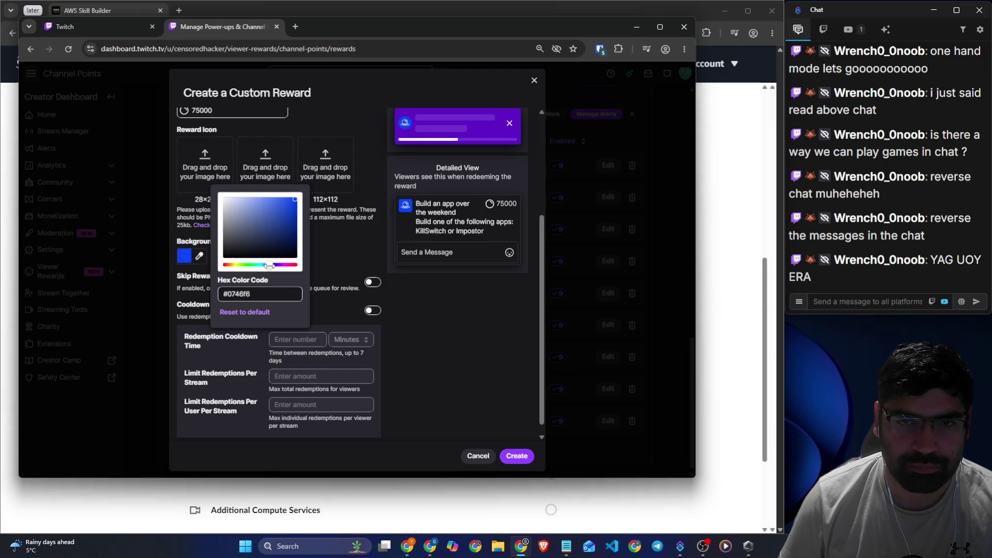
left_click(334, 258)
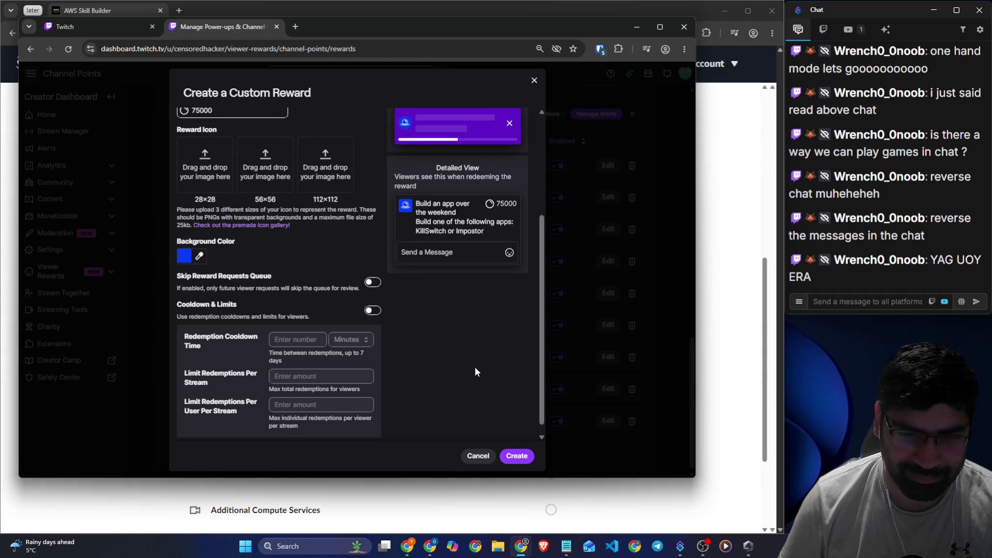
scroll(465, 367, "down", 1)
left_click(517, 457)
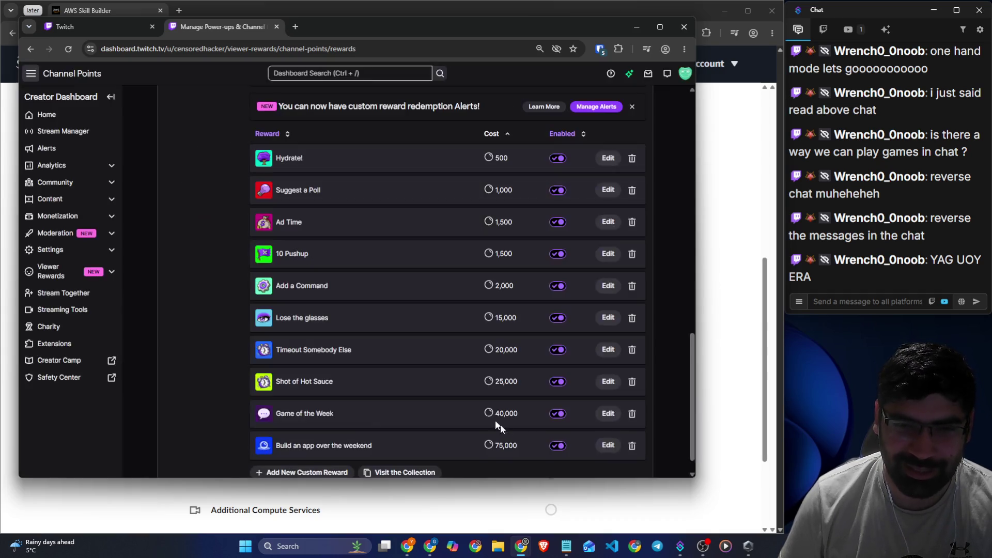
- Skim the rewards list and the Monetization and Moderation menus, then go to Extensions
scroll(283, 304, "down", 1)
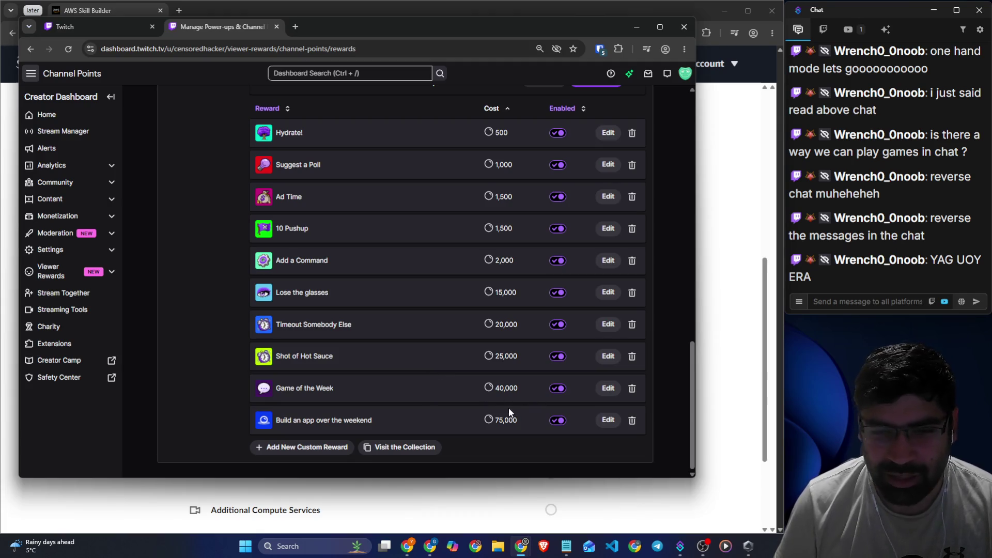
scroll(191, 362, "up", 2)
scroll(192, 362, "down", 2)
scroll(476, 408, "up", 6)
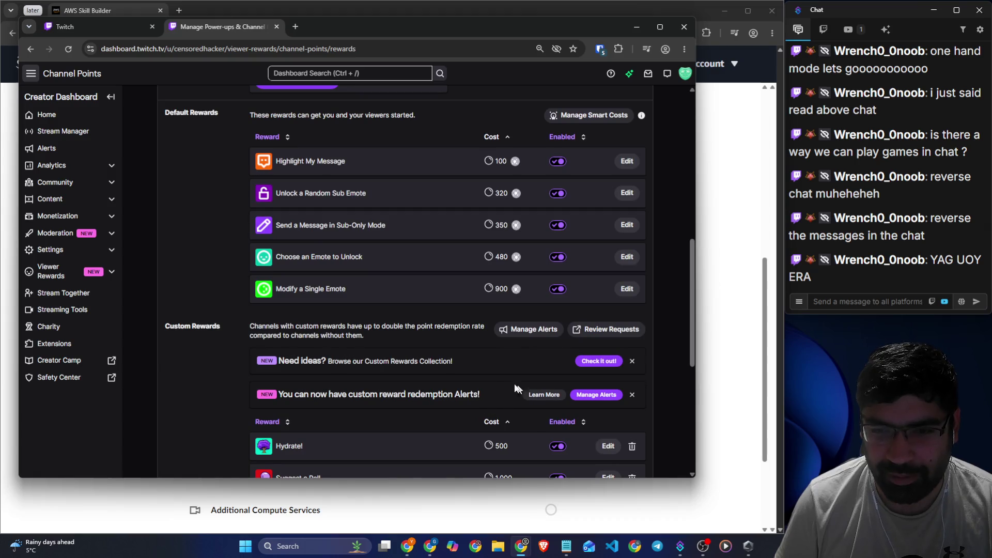
scroll(482, 365, "up", 4)
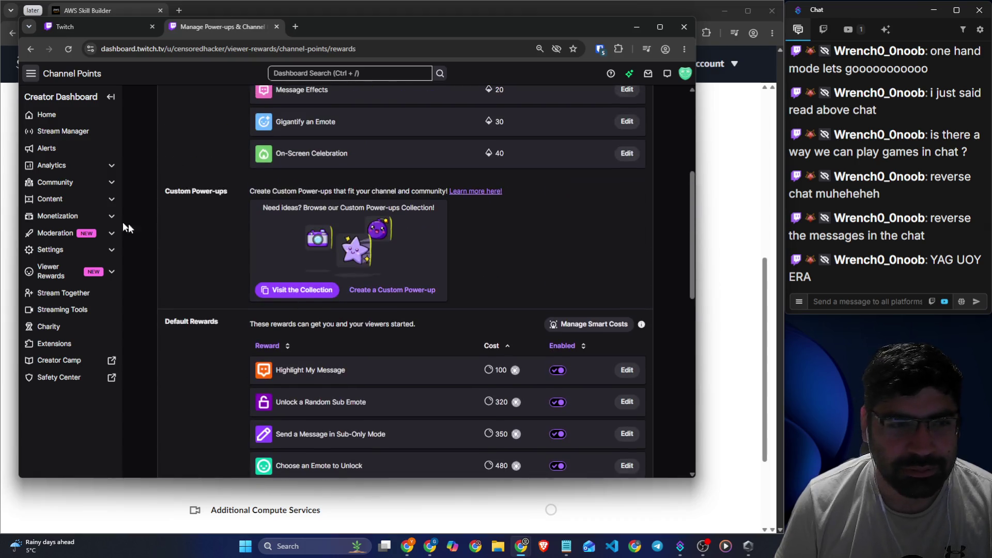
left_click(75, 220)
left_click(75, 219)
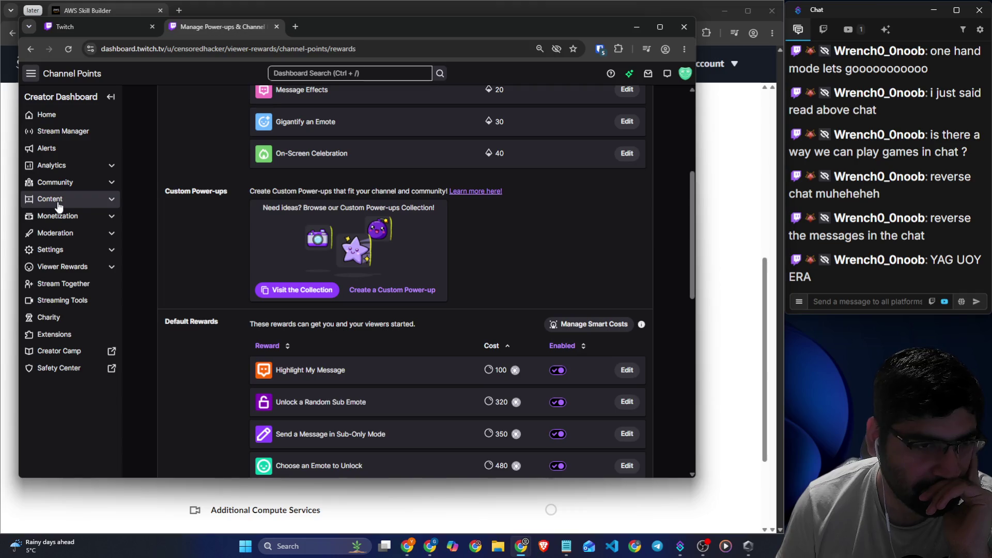
left_click(62, 232)
left_click(65, 238)
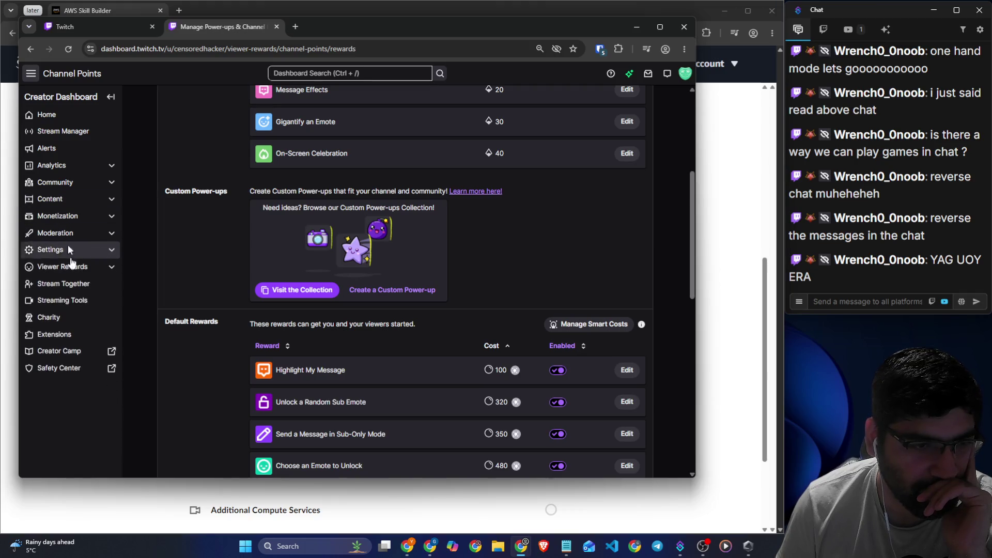
left_click(66, 336)
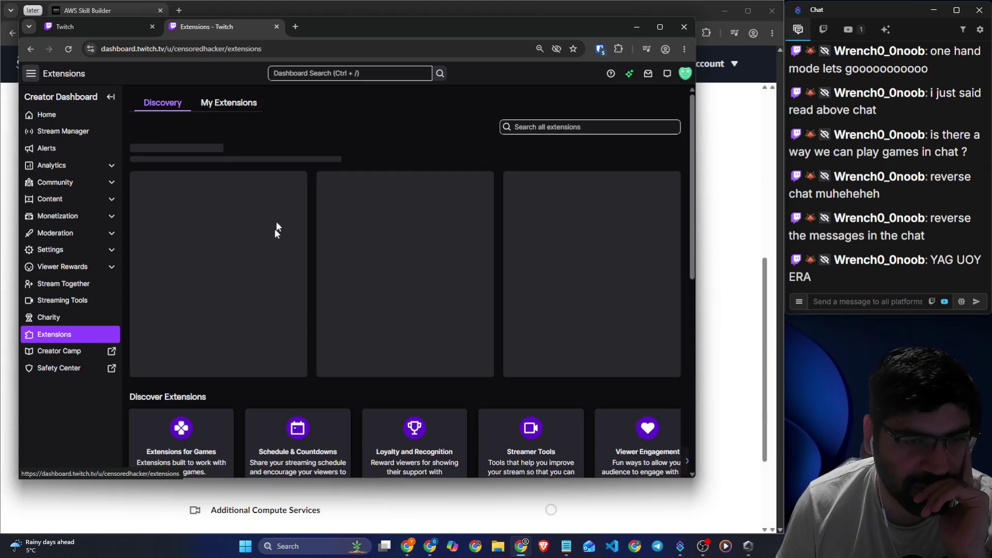
- Search all extensions for 'game' and open the YourGames extension's details
left_click(572, 127)
type("gam")
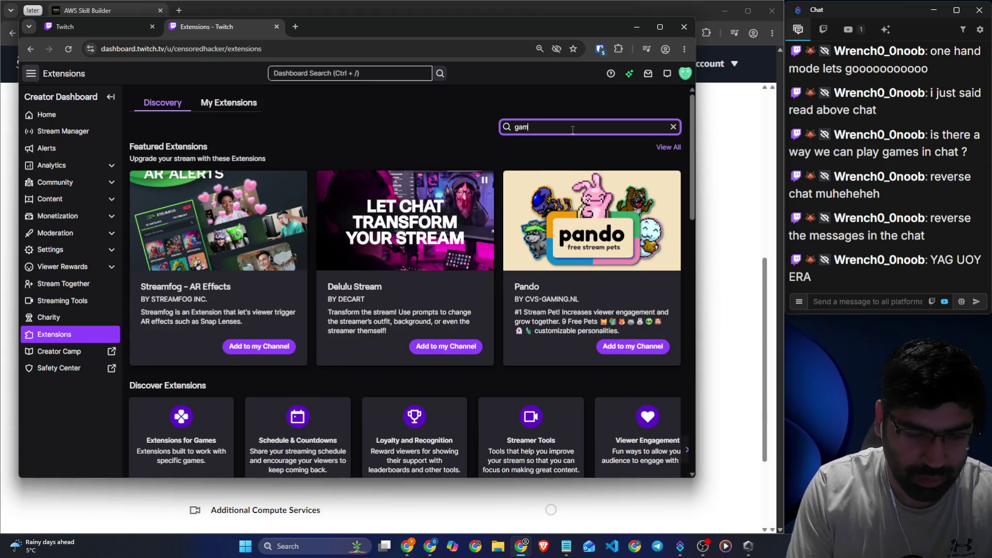
type("e")
key("Return")
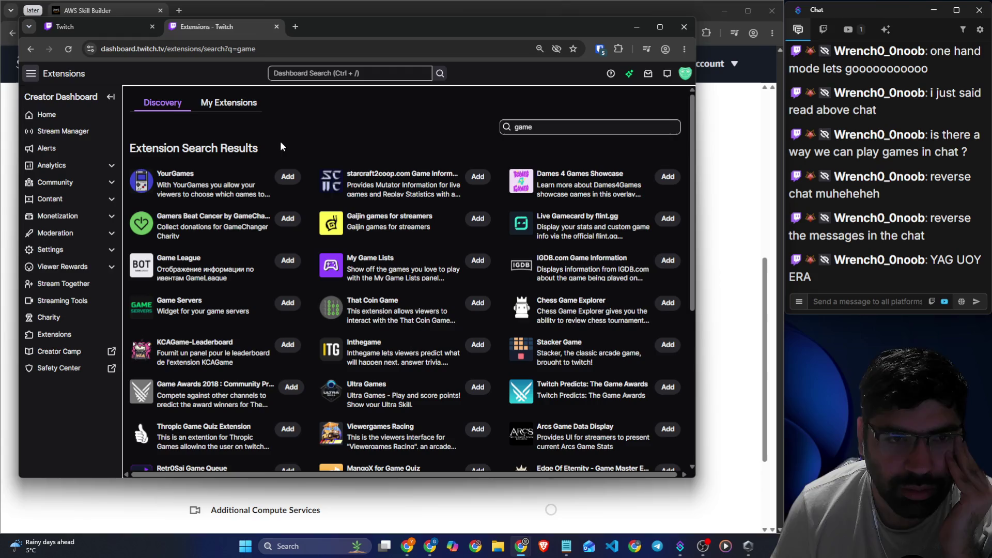
left_click(216, 201)
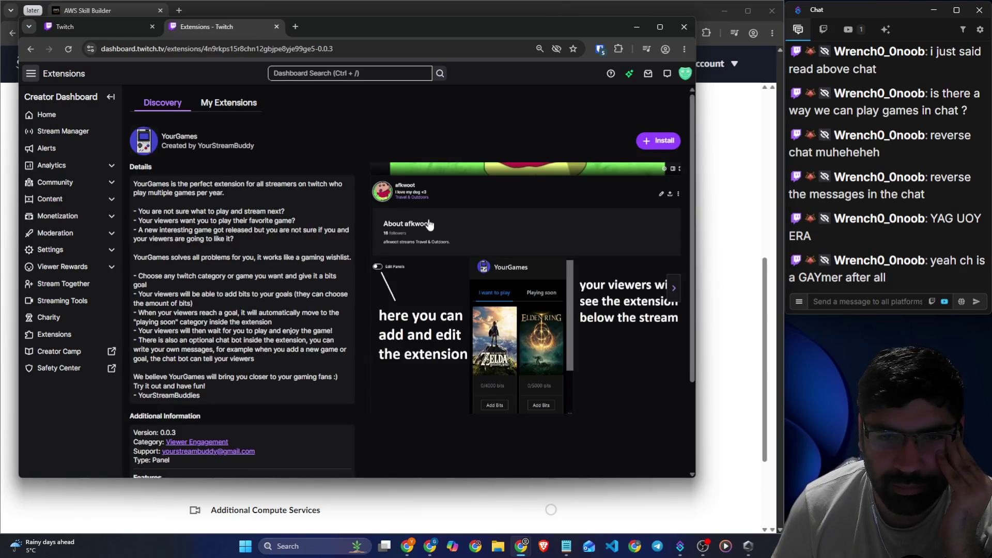
- Read the YourGames description at 110% zoom, then return to the 'game' search results
left_click_drag(265, 184, 332, 188)
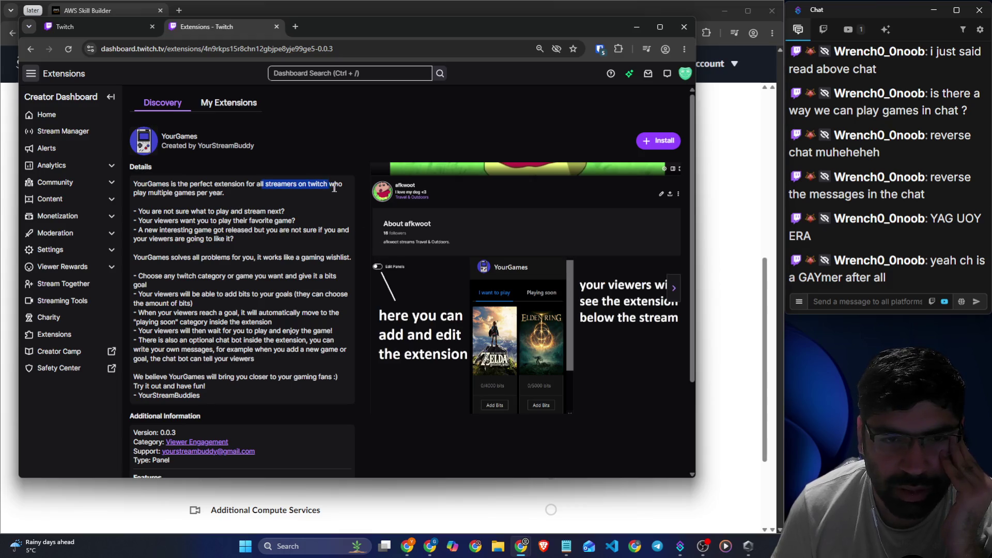
key("ctrl+plus")
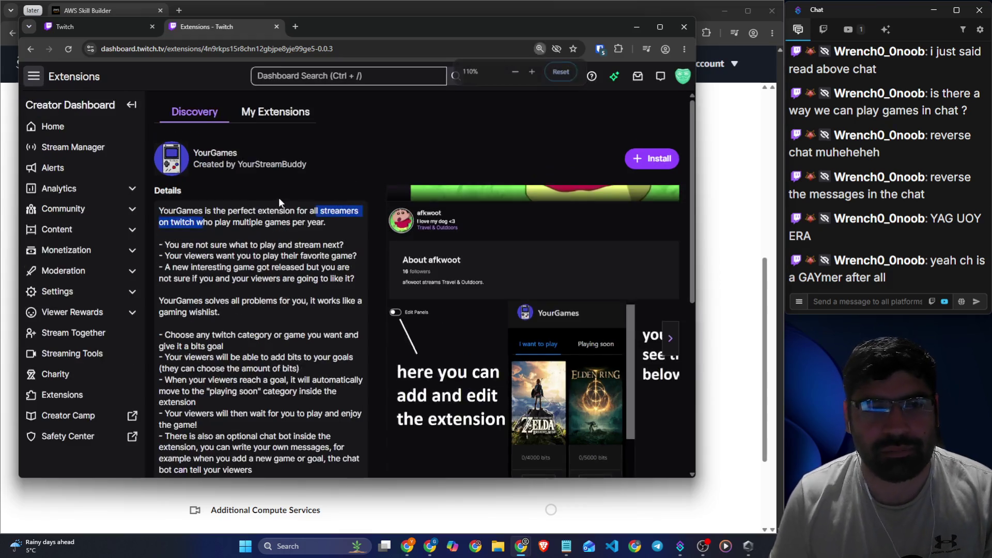
left_click(274, 230)
left_click_drag(249, 223, 313, 224)
left_click(182, 244)
left_click_drag(182, 244, 334, 244)
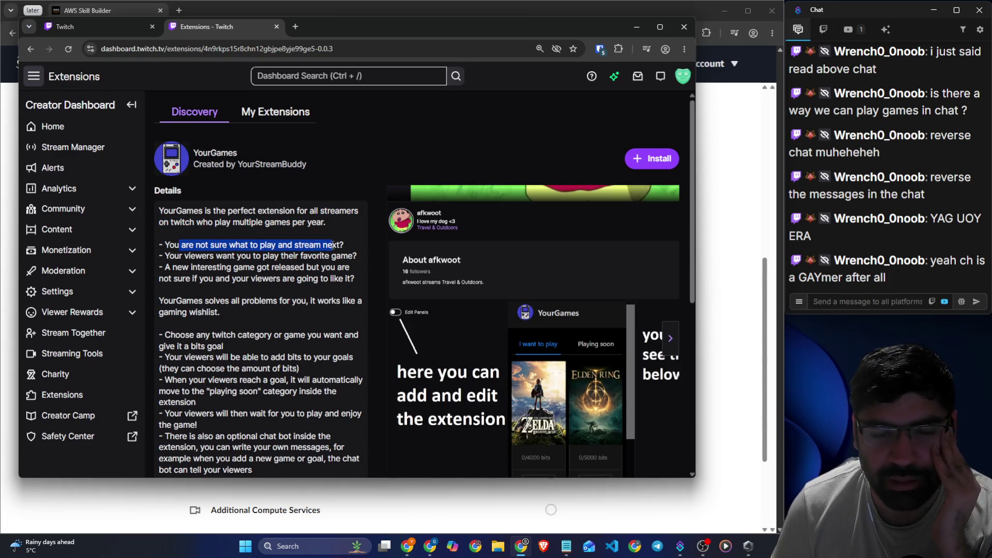
scroll(335, 241, "down", 4)
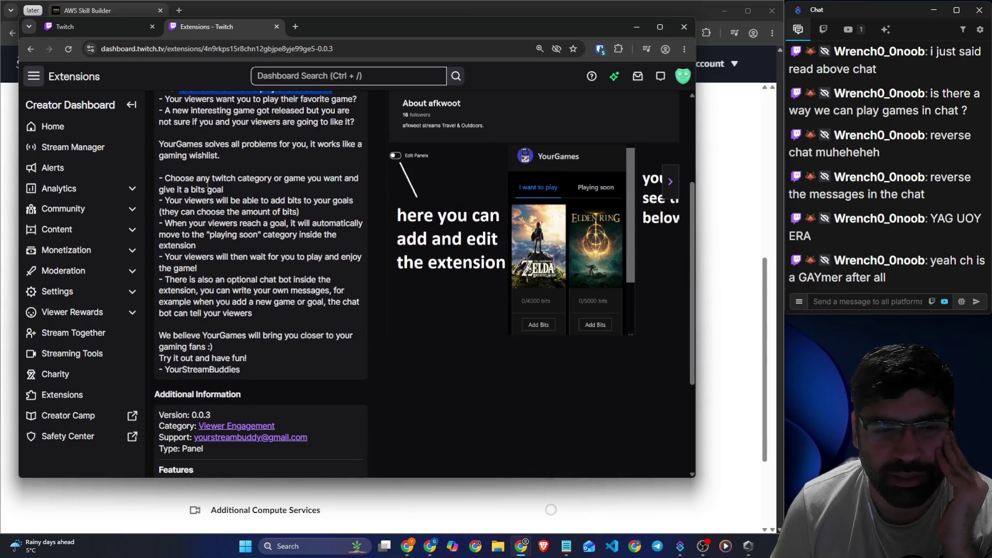
scroll(258, 206, "up", 4)
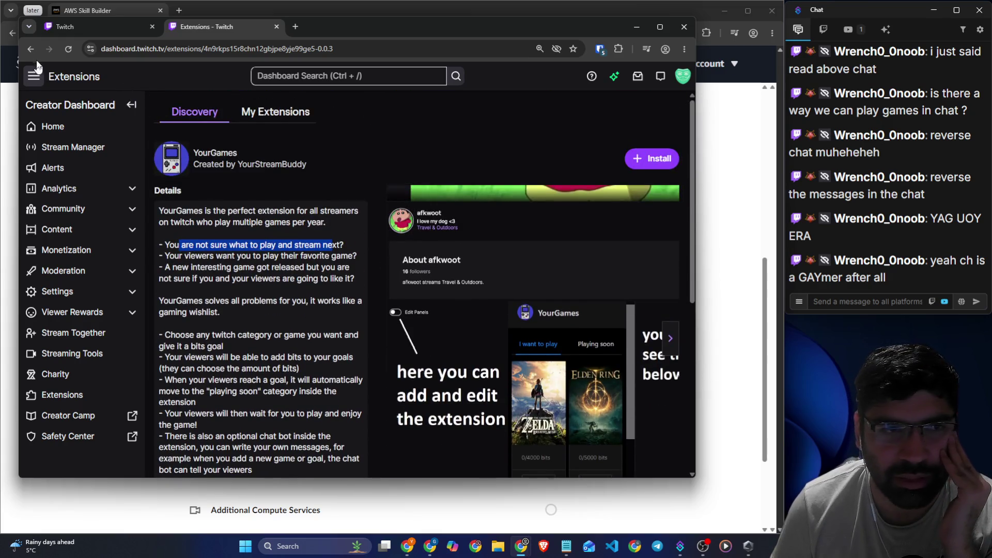
key("alt+Left")
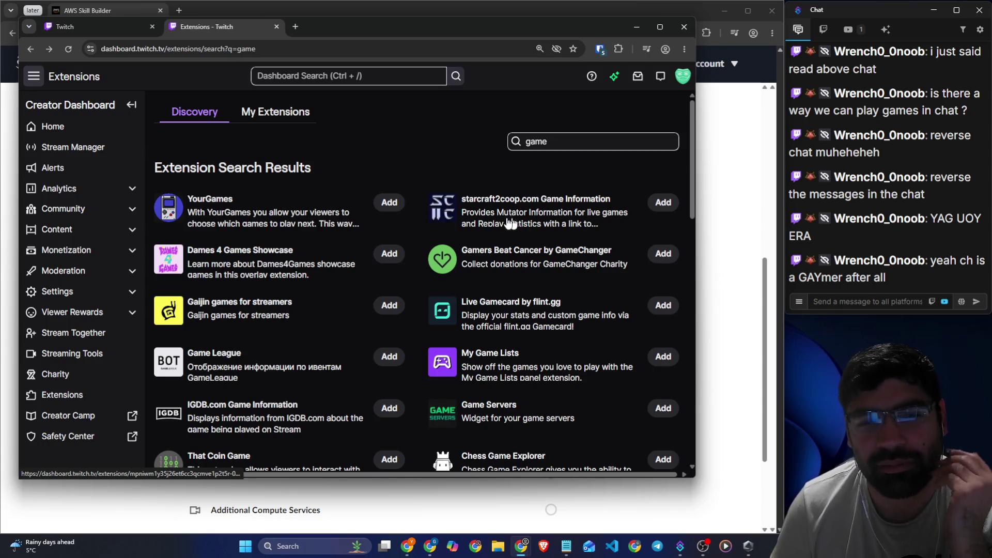
scroll(291, 235, "down", 1)
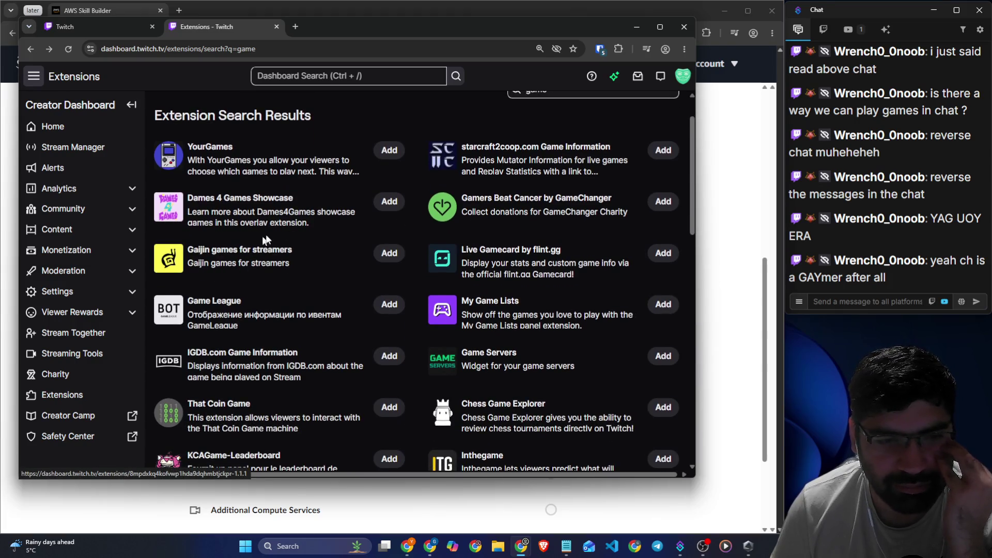
scroll(328, 227, "down", 2)
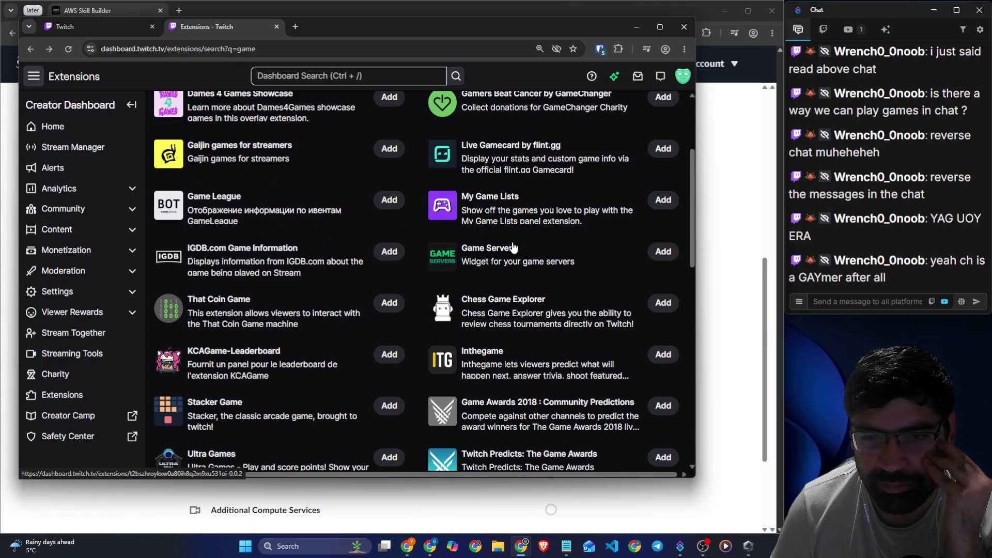
scroll(513, 248, "down", 1)
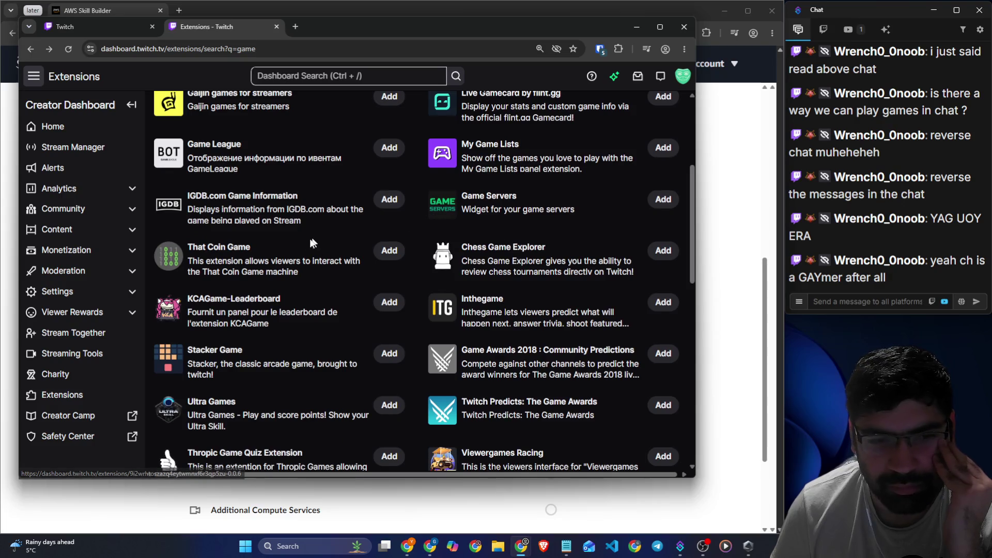
scroll(313, 248, "down", 2)
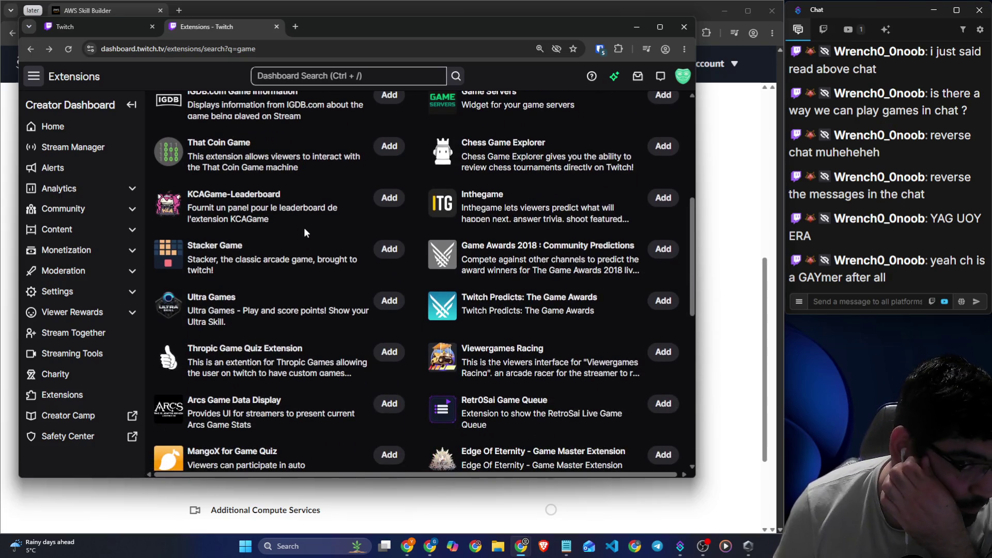
scroll(304, 227, "down", 5)
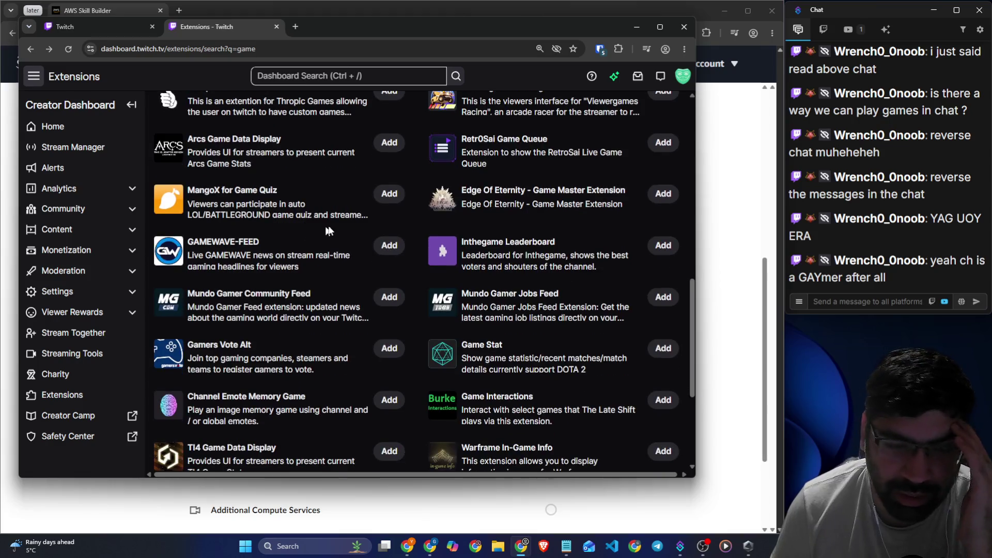
scroll(339, 224, "down", 8)
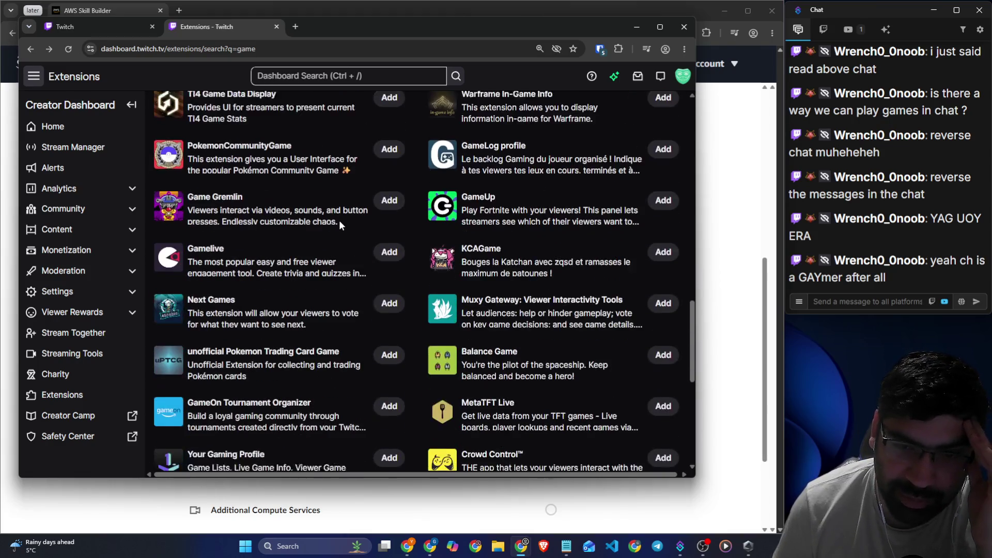
scroll(339, 220, "down", 5)
- Search the creator dashboard for 'game with chat'
left_click(329, 75)
type("mu")
key("BackSpace")
key("BackSpace")
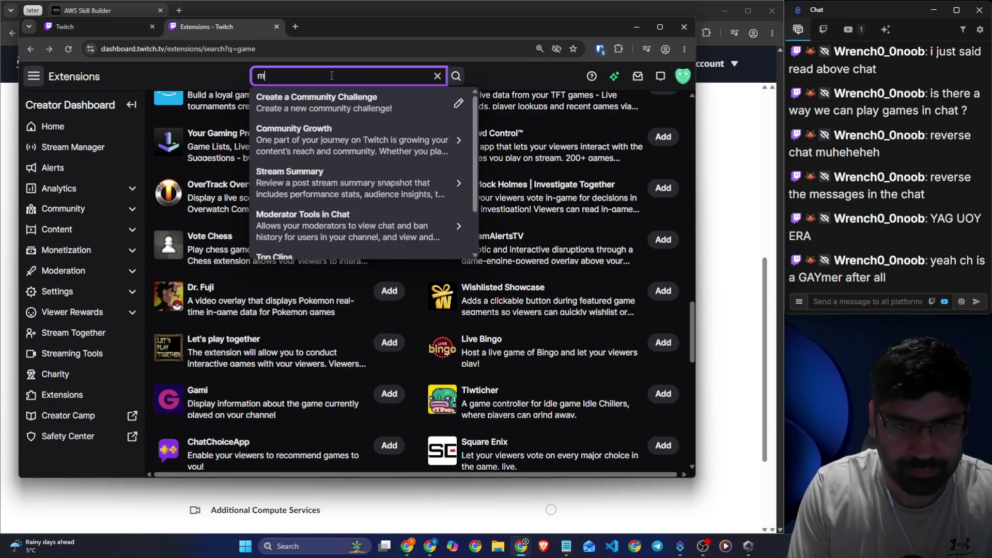
type("ga")
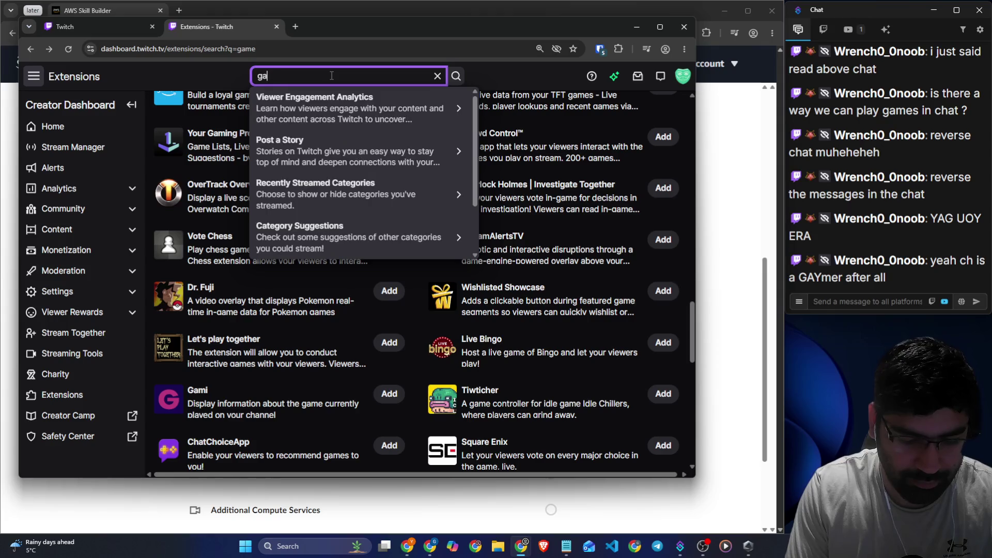
type("me with chat")
key("Return")
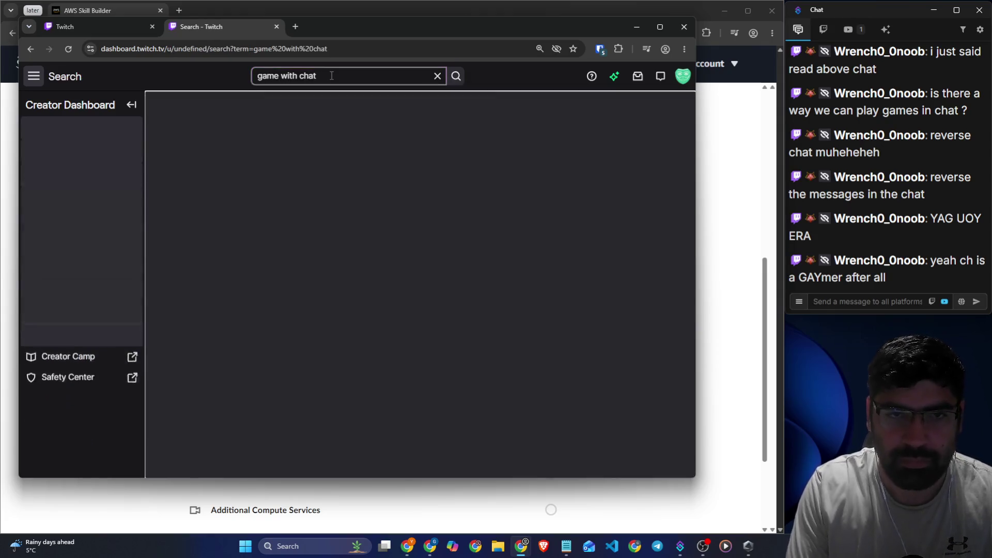
left_click(332, 76)
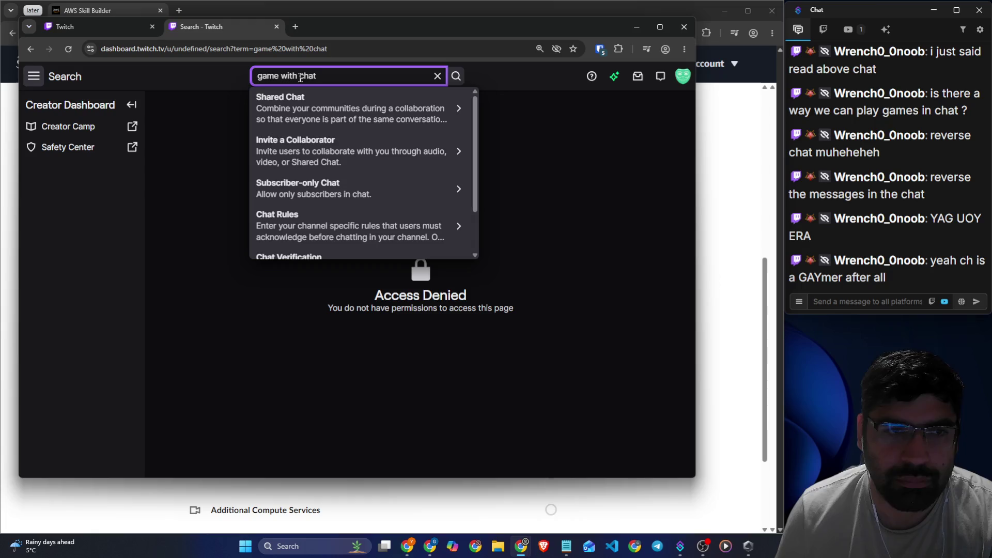
left_click(300, 76)
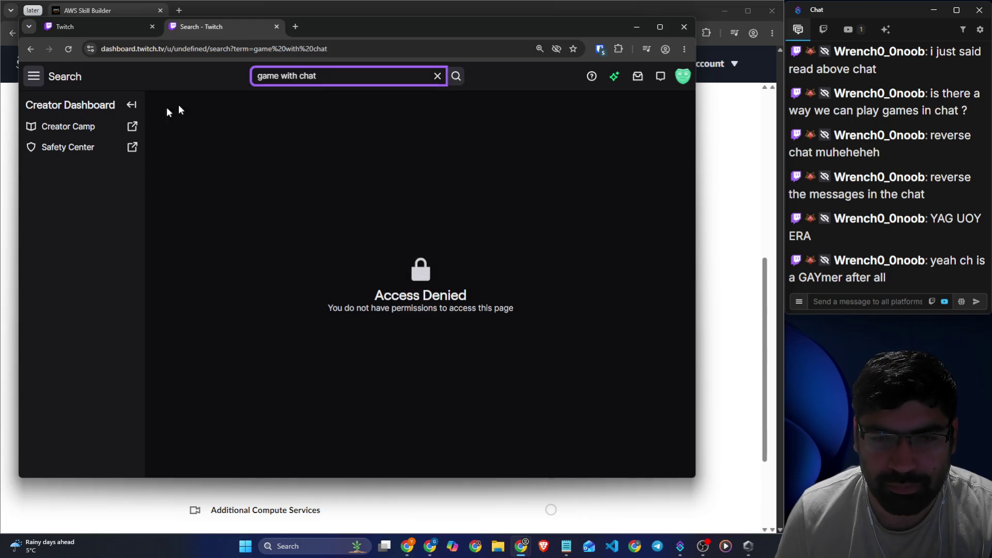
- Go back to the extension search and change its query to 'game with chat'
left_click(31, 49)
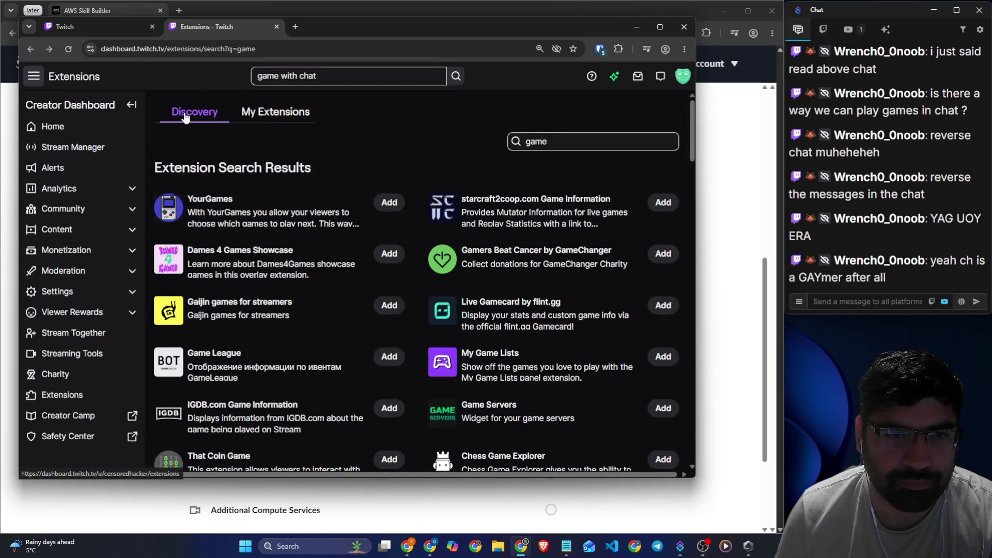
left_click(576, 144)
type("with ch")
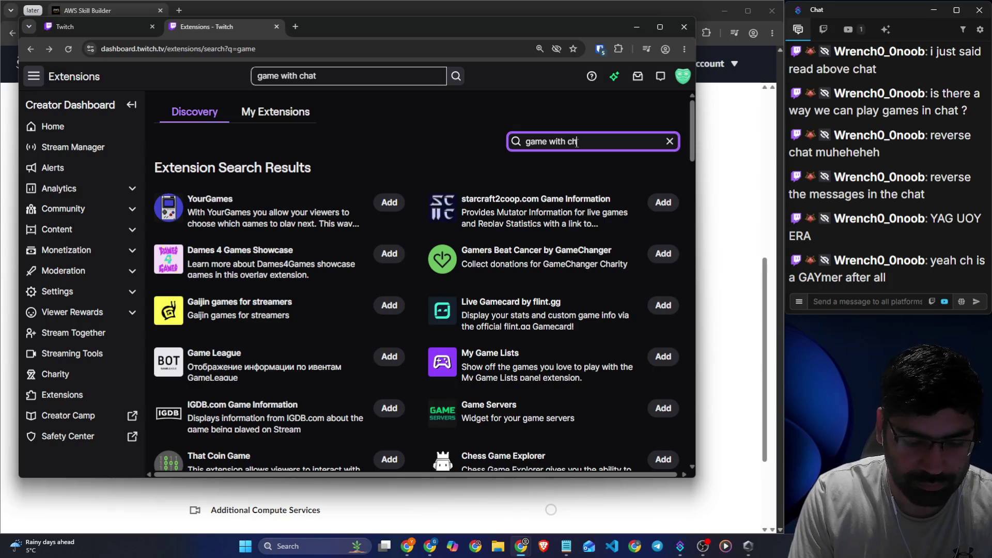
type("at")
key("Return")
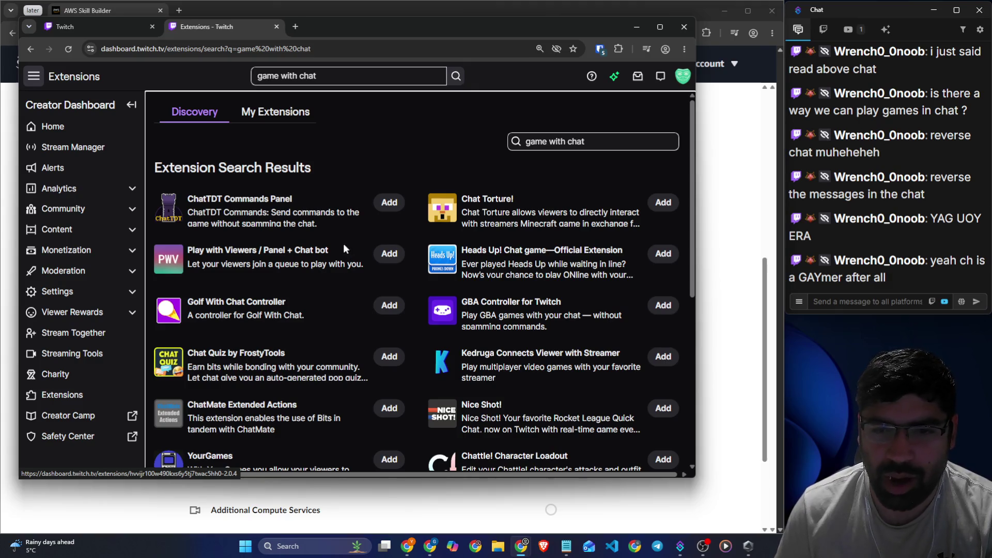
- Scroll through the chat-game extension results, then nudge the window left and switch to Skill Builder
scroll(345, 249, "down", 5)
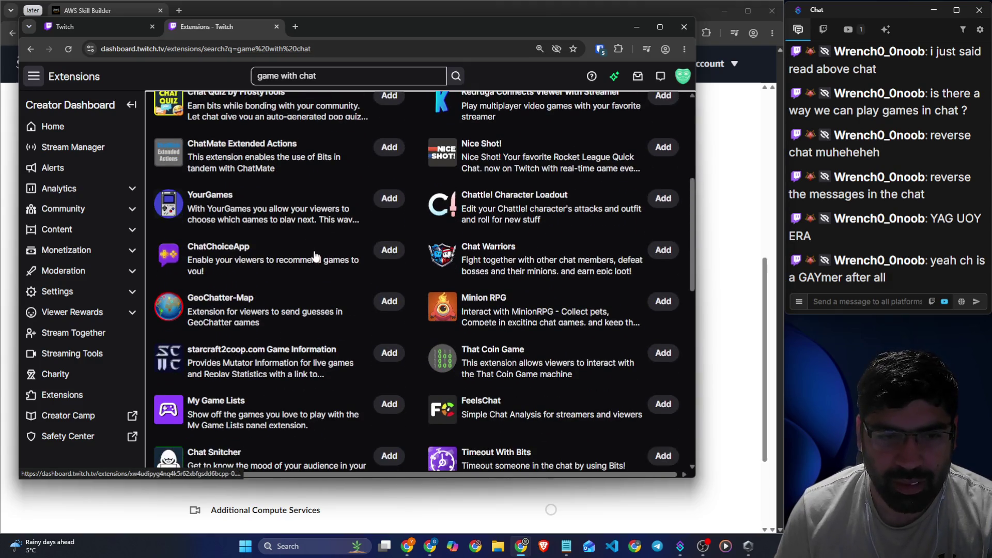
scroll(315, 254, "down", 4)
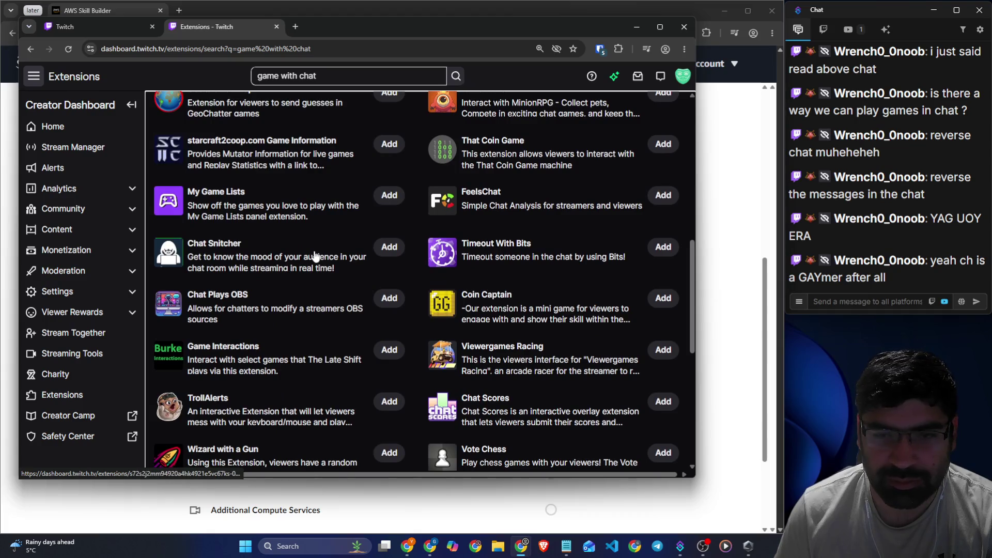
scroll(316, 254, "down", 3)
scroll(315, 255, "down", 4)
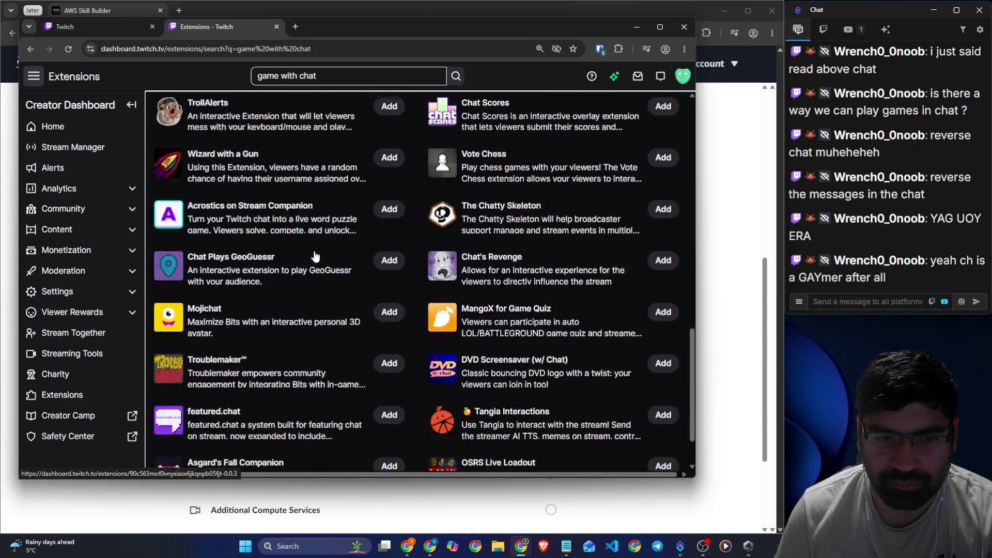
scroll(316, 255, "down", 8)
scroll(316, 256, "down", 10)
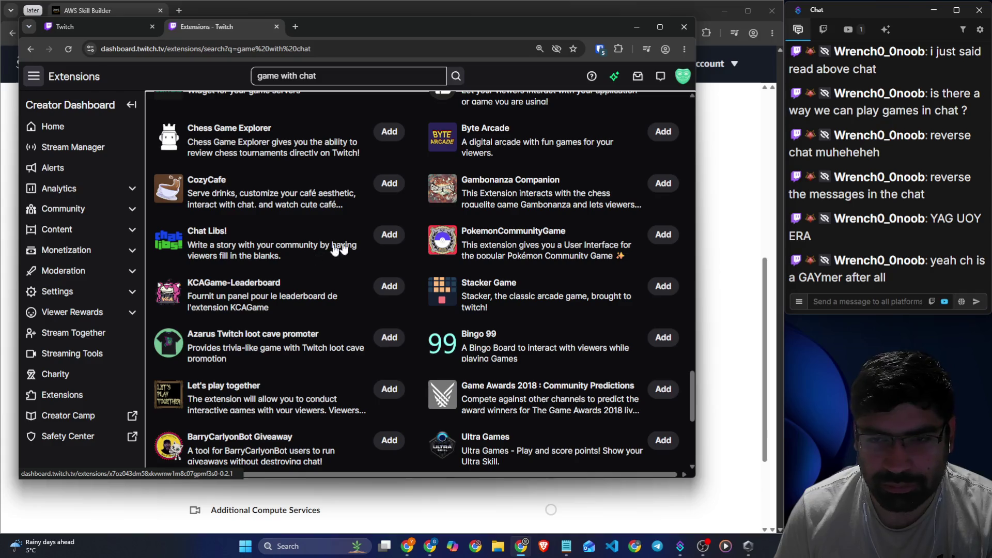
mouse_move(519, 255)
left_mouse_down()
mouse_move(614, 246)
mouse_move(599, 268)
left_mouse_up()
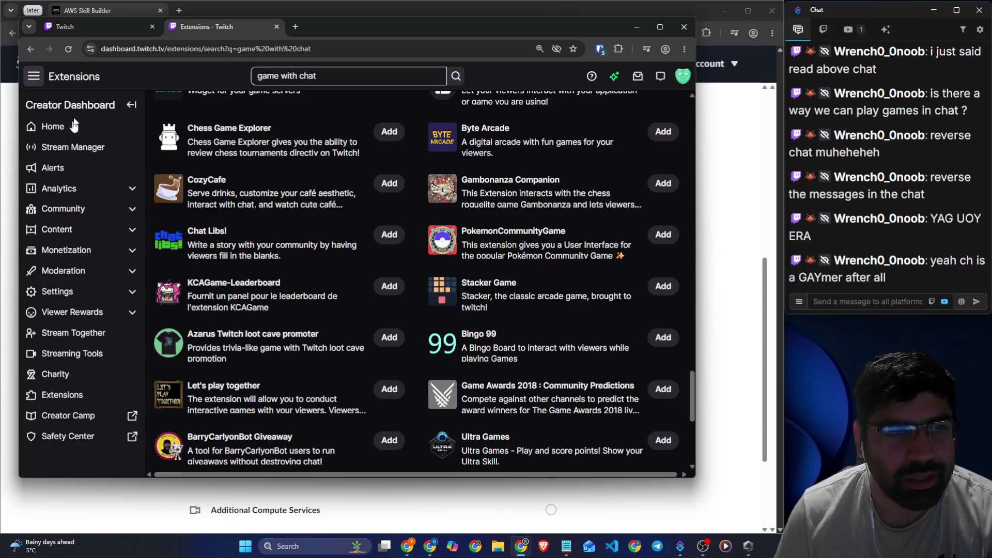
left_click_drag(391, 31, 364, 39)
key("alt+Tab")
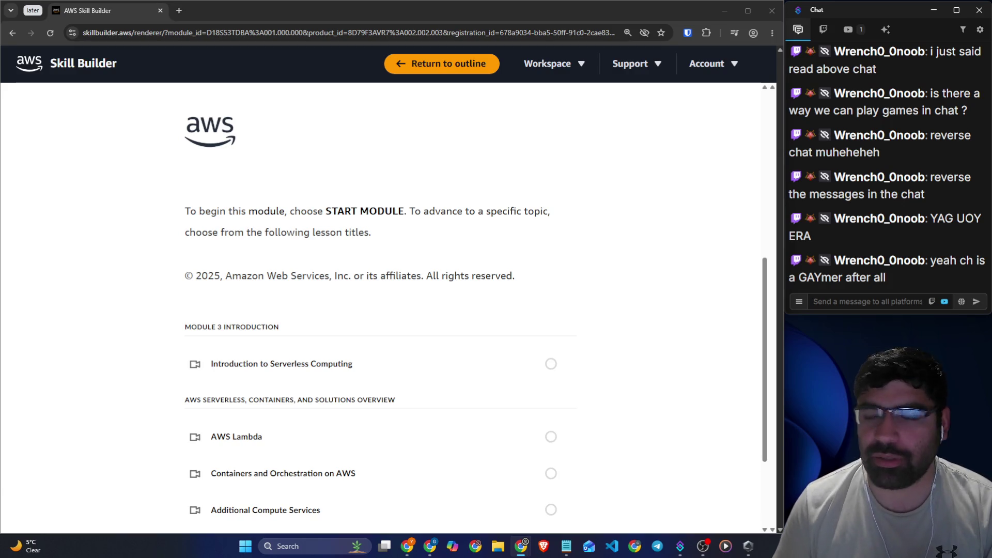
- Zoom the course page to 175%, scroll the outline, and open Introduction to Serverless Computing
key("ctrl+plus")
key("ctrl+plus")
key("ctrl+plus")
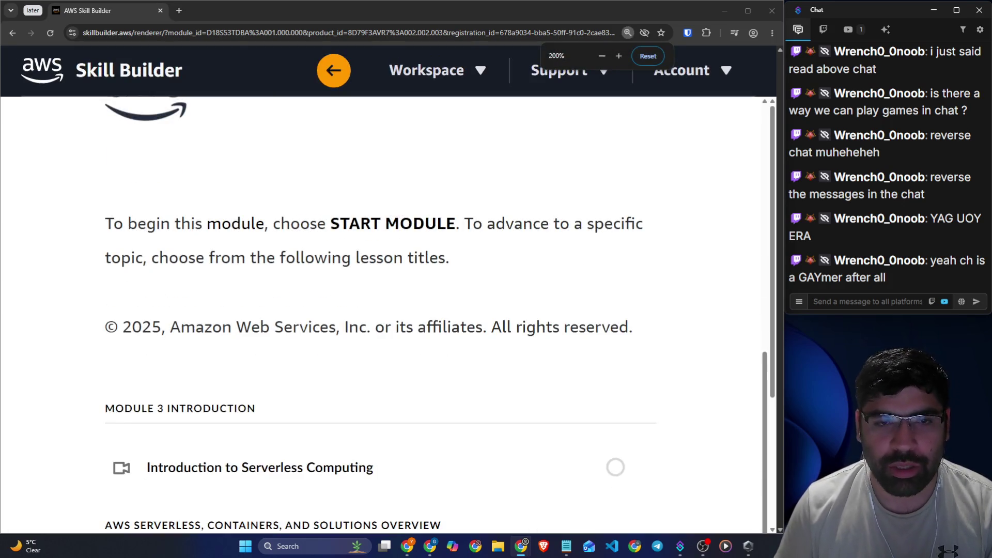
key("ctrl+minus")
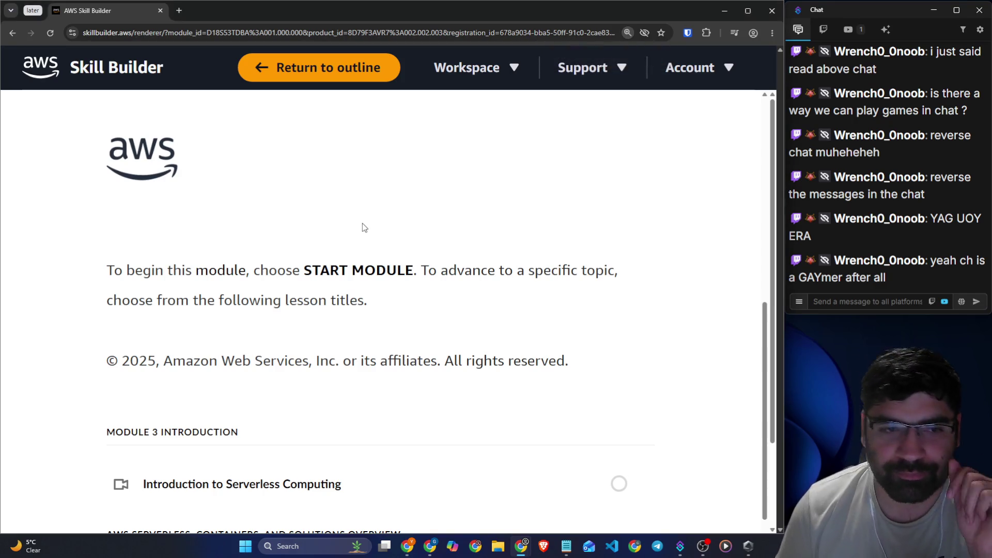
scroll(362, 223, "down", 1)
left_click_drag(313, 220, 597, 225)
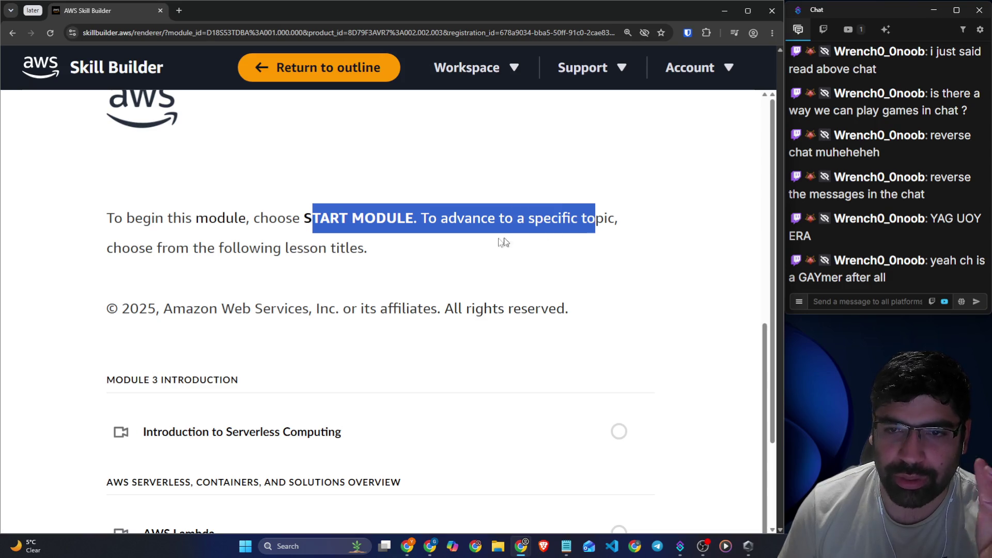
scroll(250, 235, "down", 3)
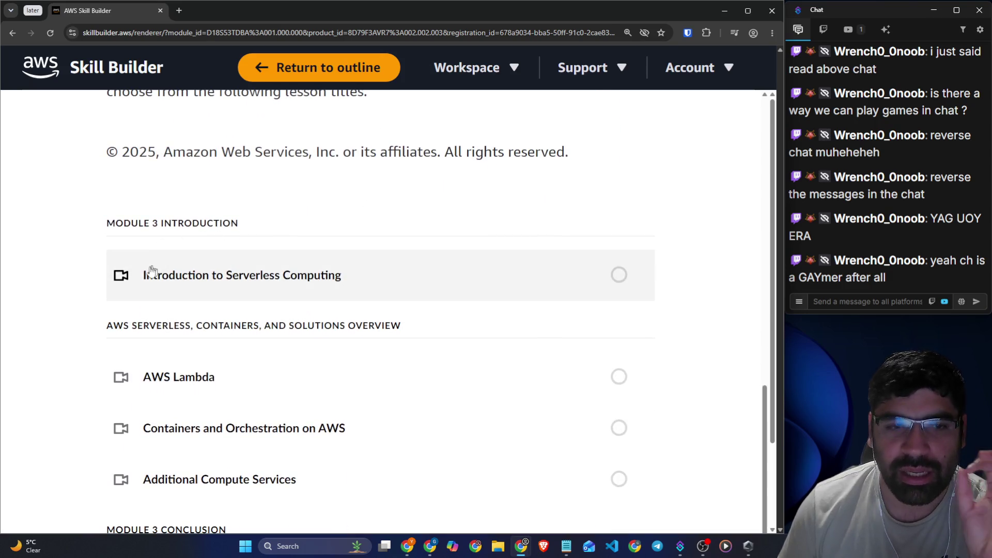
scroll(433, 289, "down", 1)
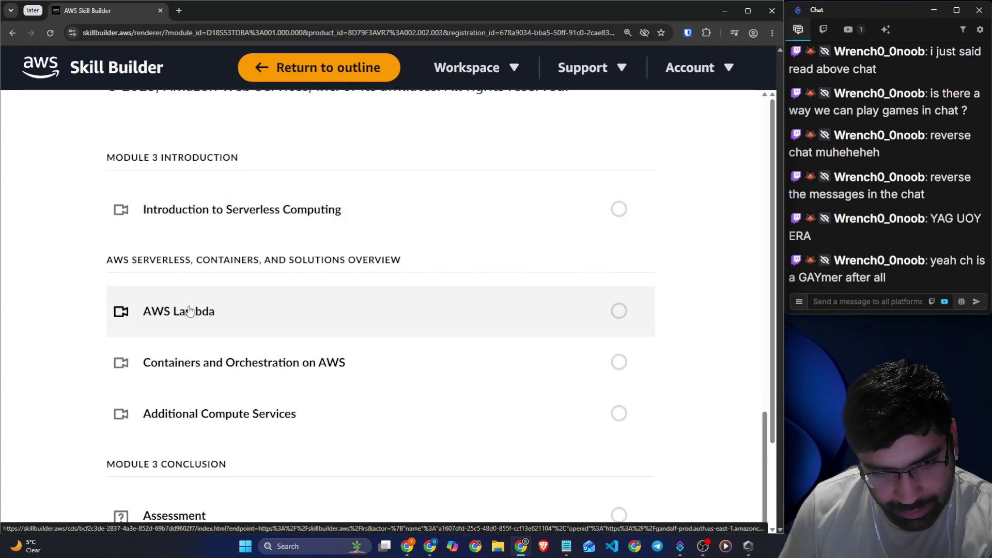
scroll(247, 352, "down", 2)
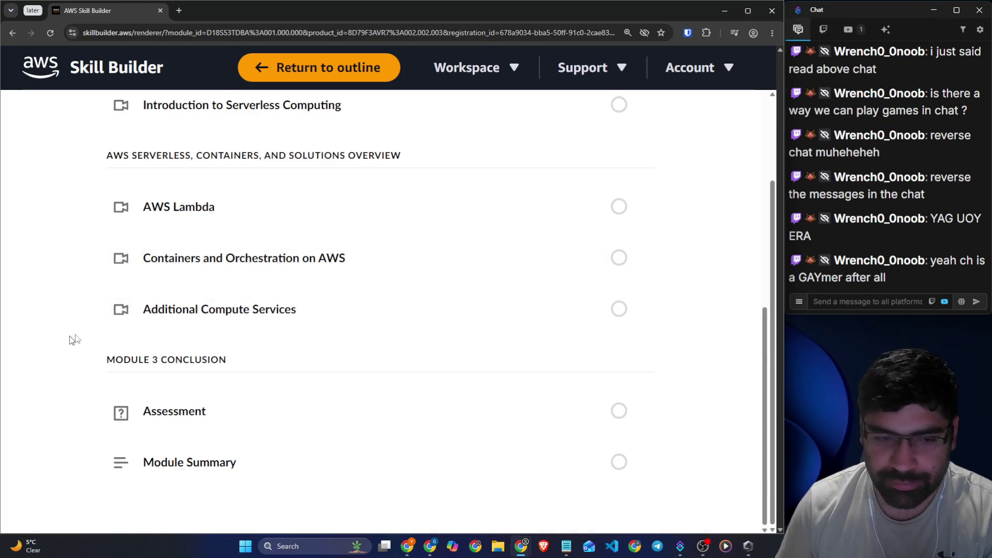
scroll(67, 343, "up", 5)
left_click(188, 416)
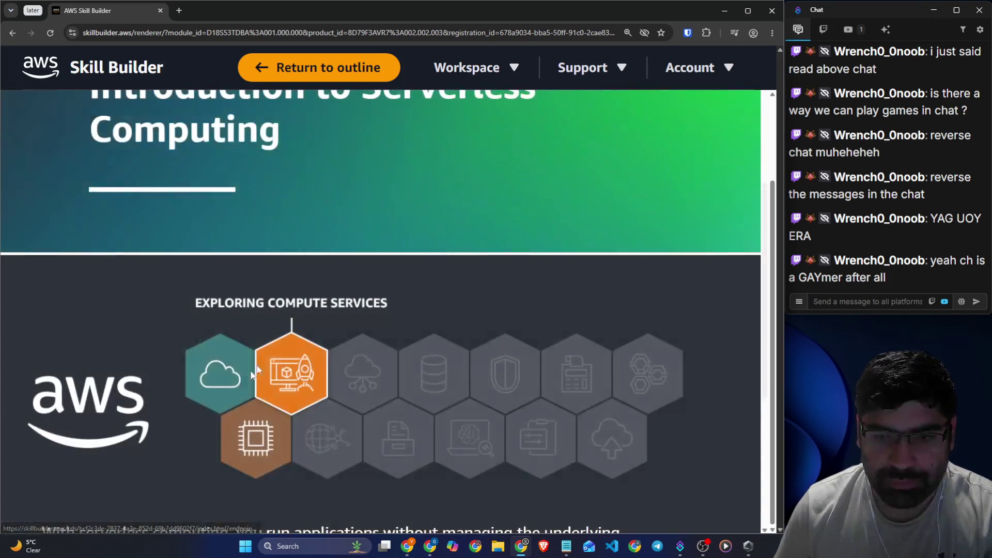
scroll(125, 248, "down", 6)
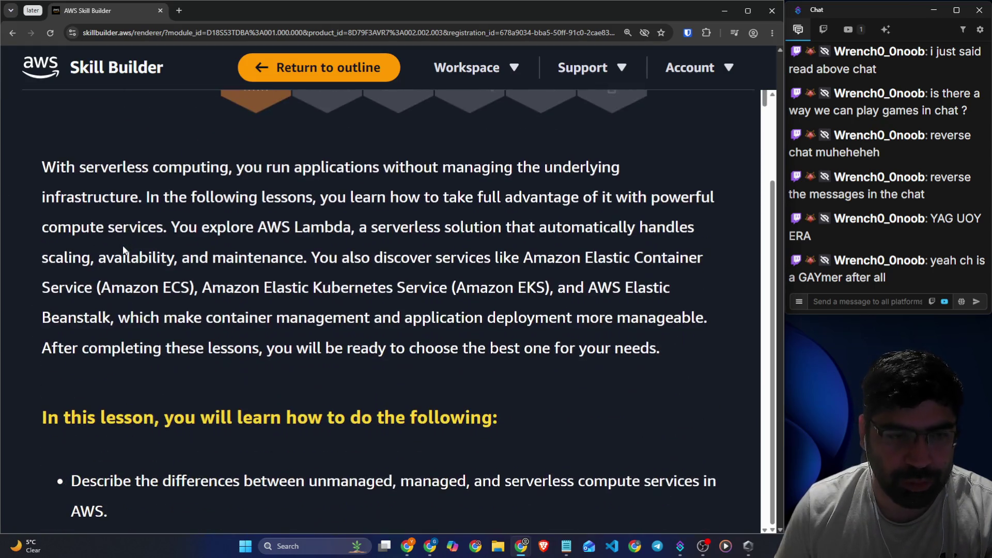
left_click_drag(234, 167, 382, 167)
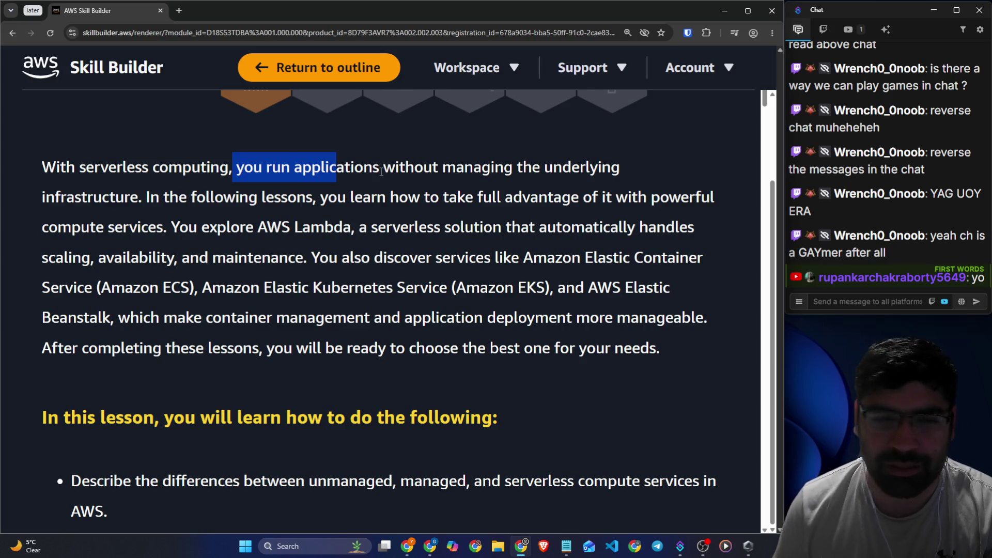
left_click(381, 167)
mouse_move(29, 169)
left_mouse_down()
mouse_move(265, 182)
mouse_move(329, 171)
mouse_move(622, 169)
left_mouse_up()
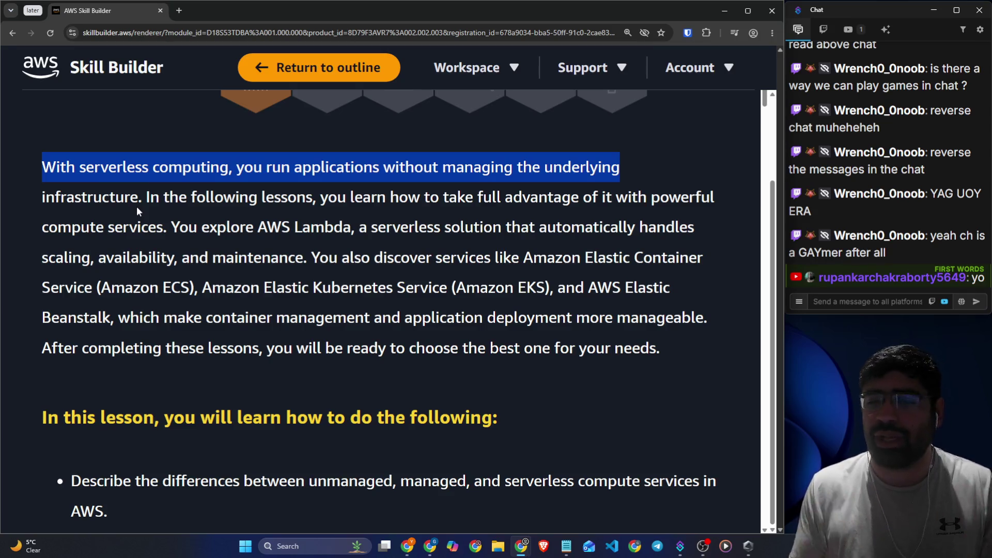
left_click(181, 10)
- Search Google for 'replit', open the Replit homepage and dismiss the sign-in prompt
type("rep")
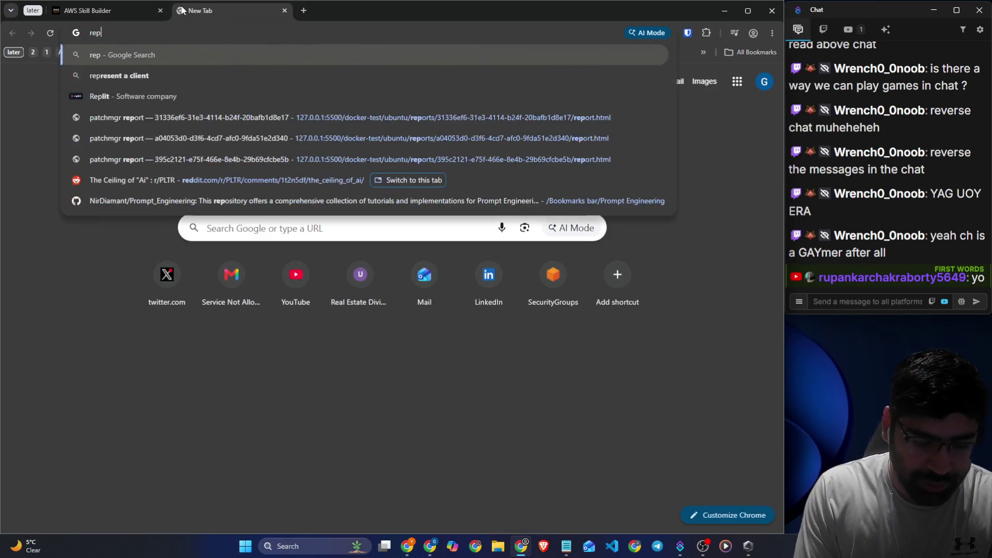
type("lit")
key("Return")
left_click(107, 251)
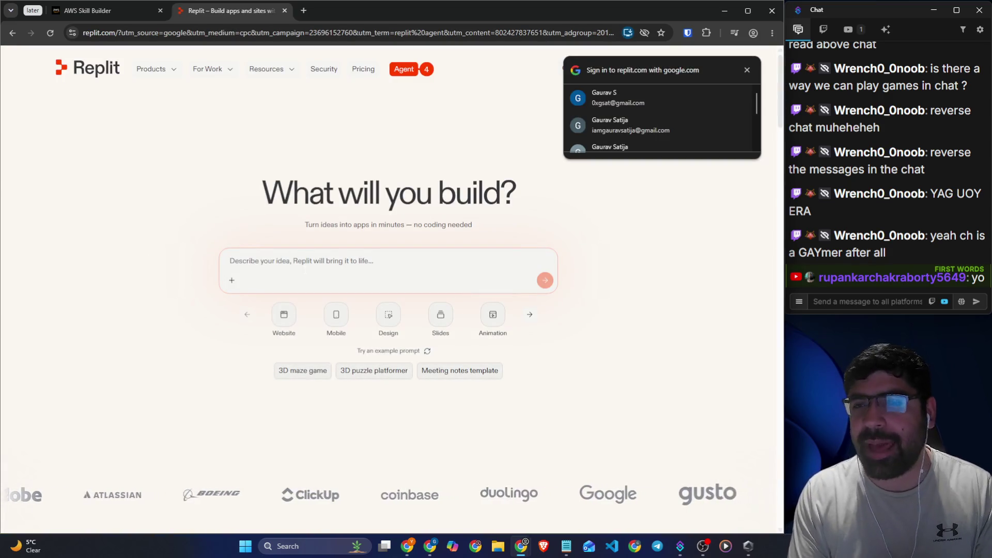
left_click(747, 70)
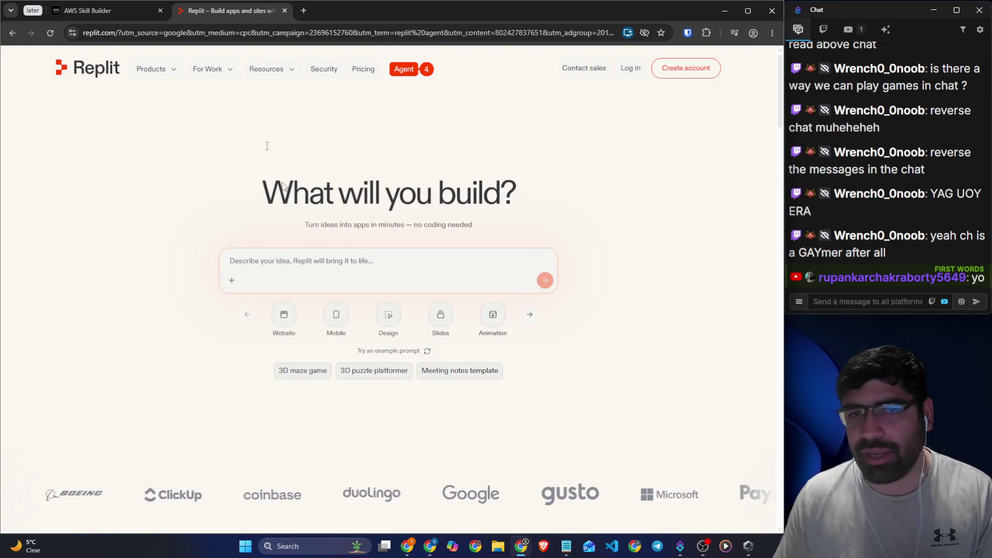
- Search 'python interpreter online' and open Educative's online Python compiler
left_click(247, 33)
type("python ")
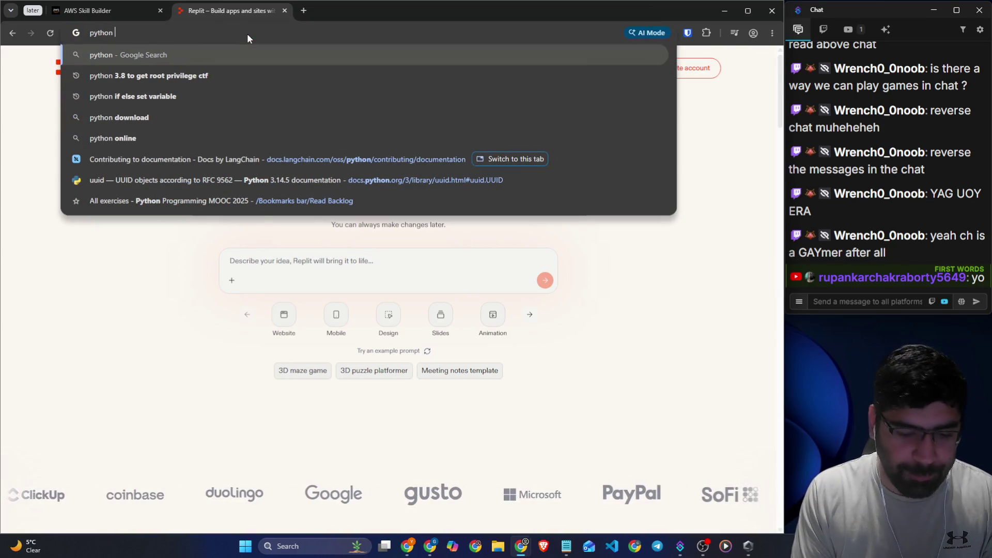
type("in")
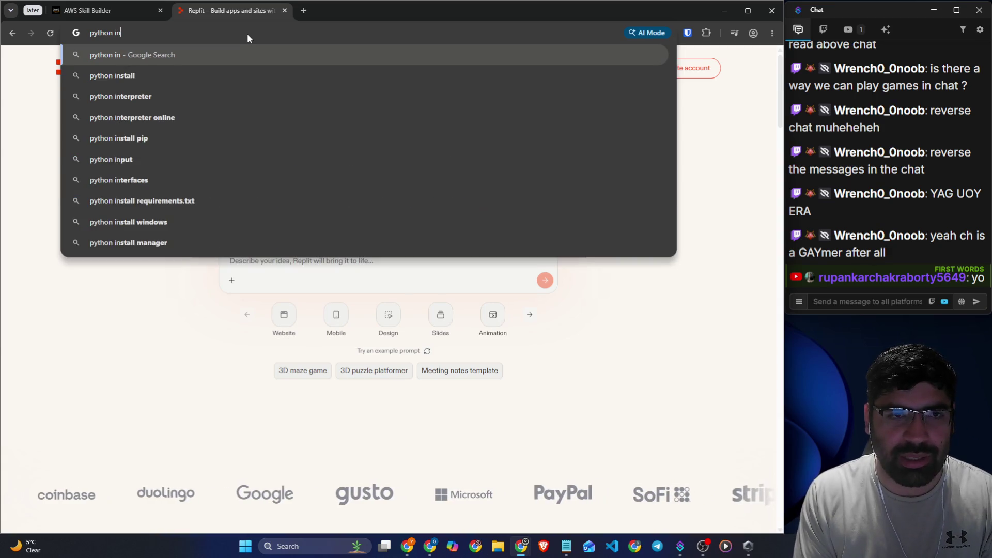
key("Down")
key("Down")
key("Down")
key("Return")
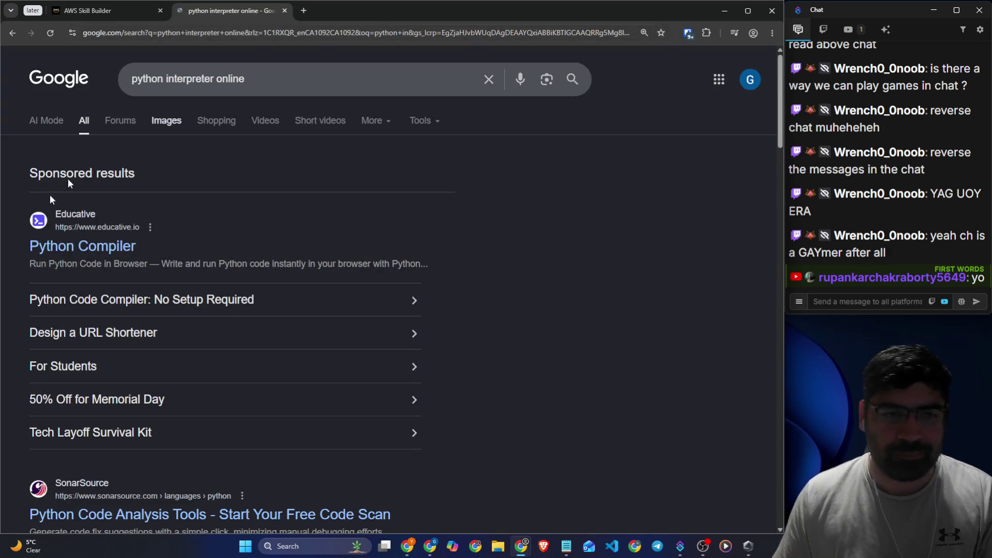
left_click(82, 246)
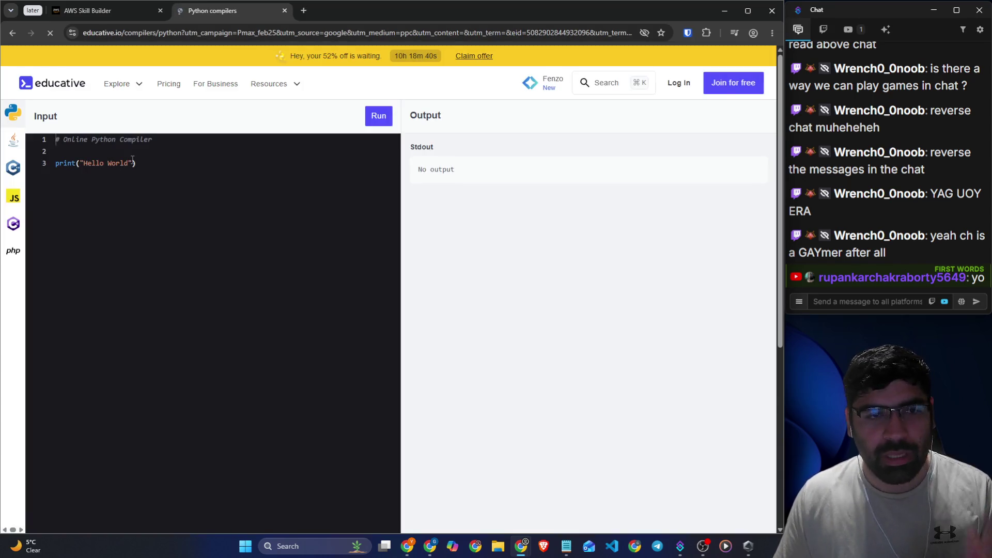
- Run the Educative sample Hello World program, then return to the AWS Skill Builder lesson
left_click(133, 162)
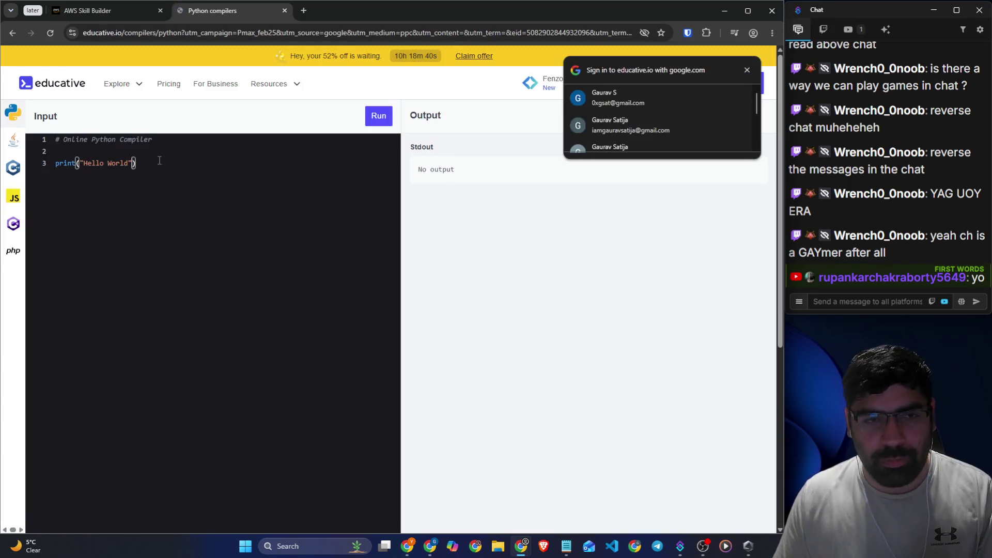
left_click(748, 70)
left_click(379, 116)
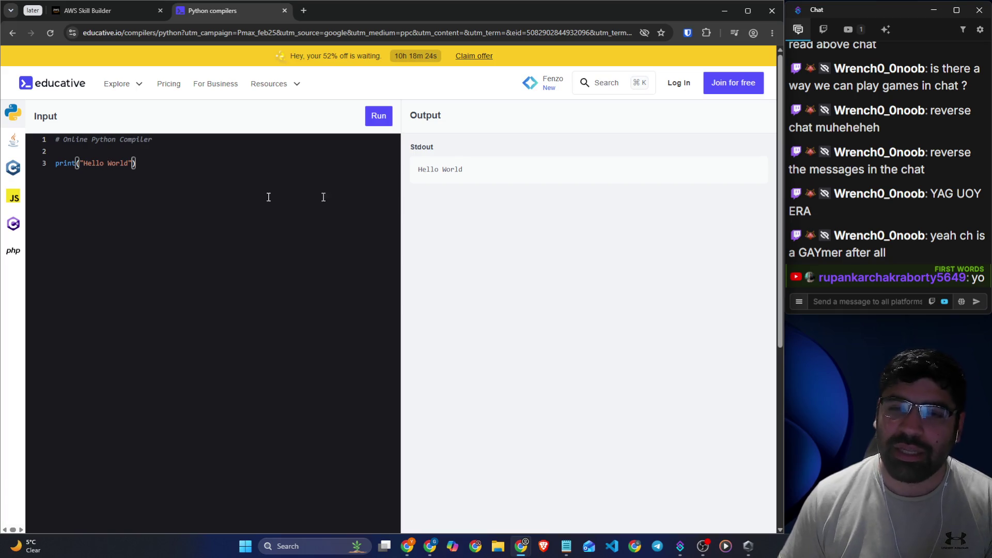
left_click_drag(139, 163, 15, 167)
left_click(81, 19)
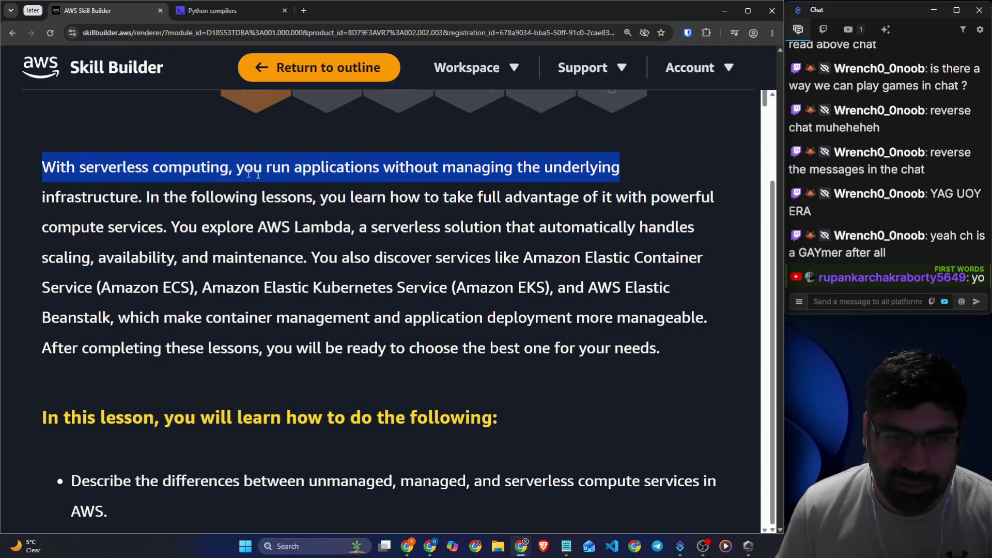
left_click(292, 192)
left_click_drag(321, 197, 716, 197)
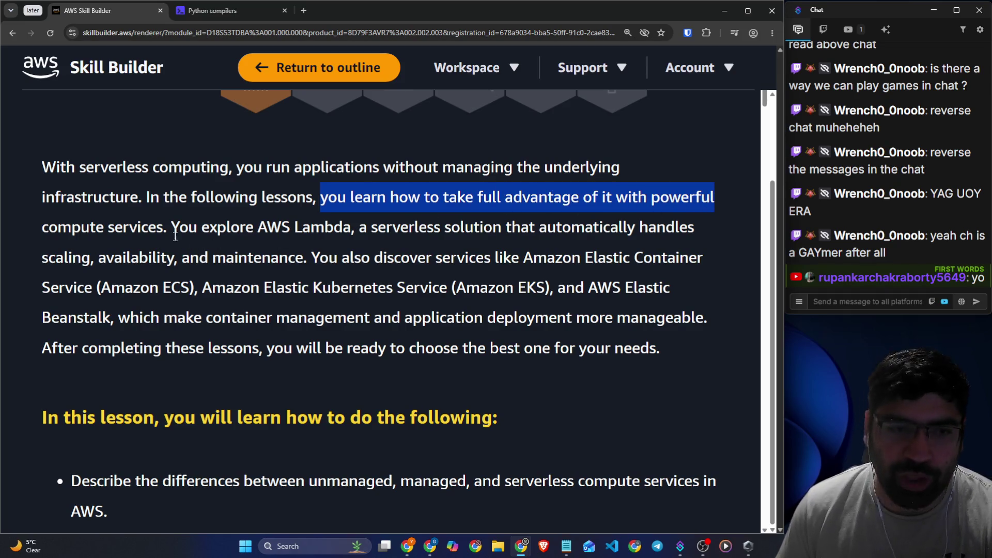
left_click_drag(171, 230, 688, 227)
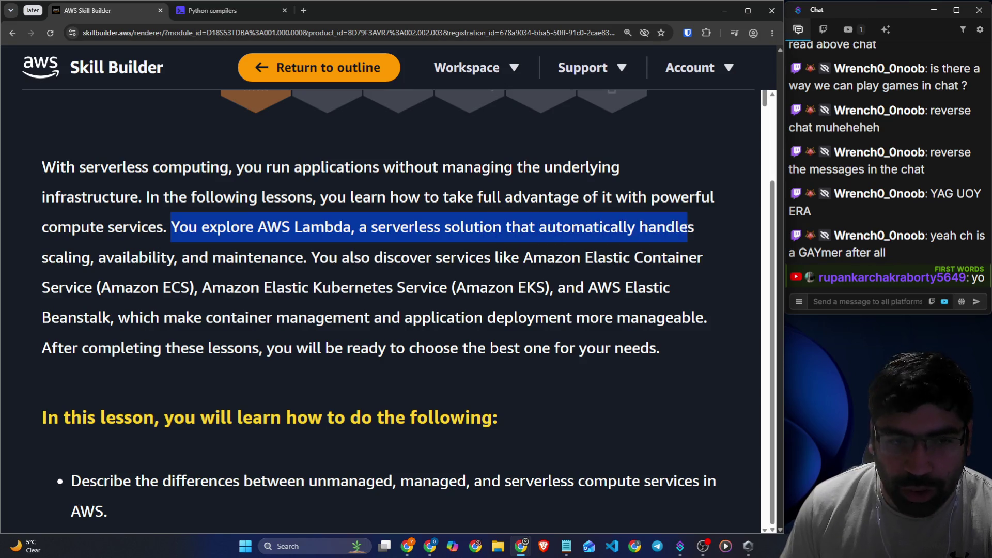
left_click_drag(42, 258, 703, 258)
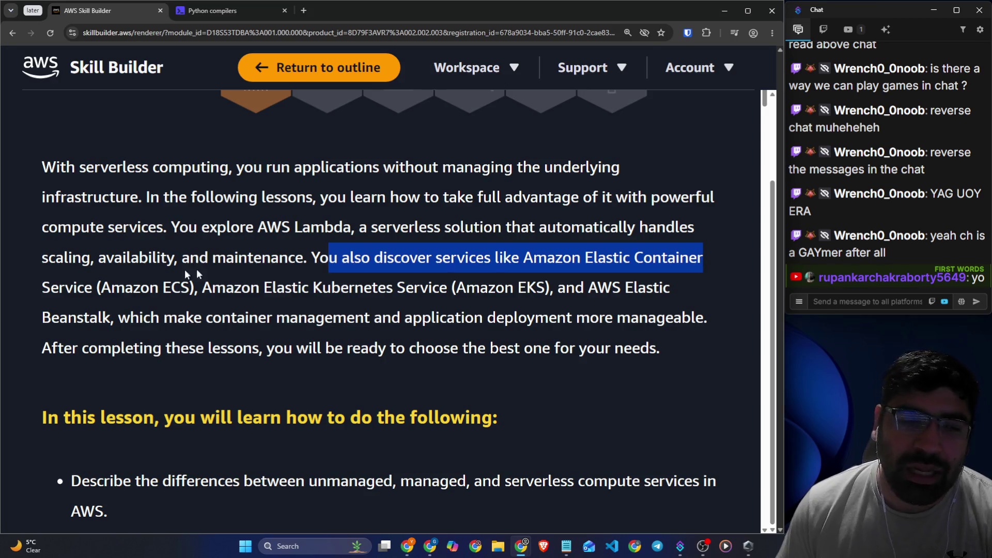
left_click_drag(101, 288, 546, 291)
left_click_drag(627, 288, 669, 289)
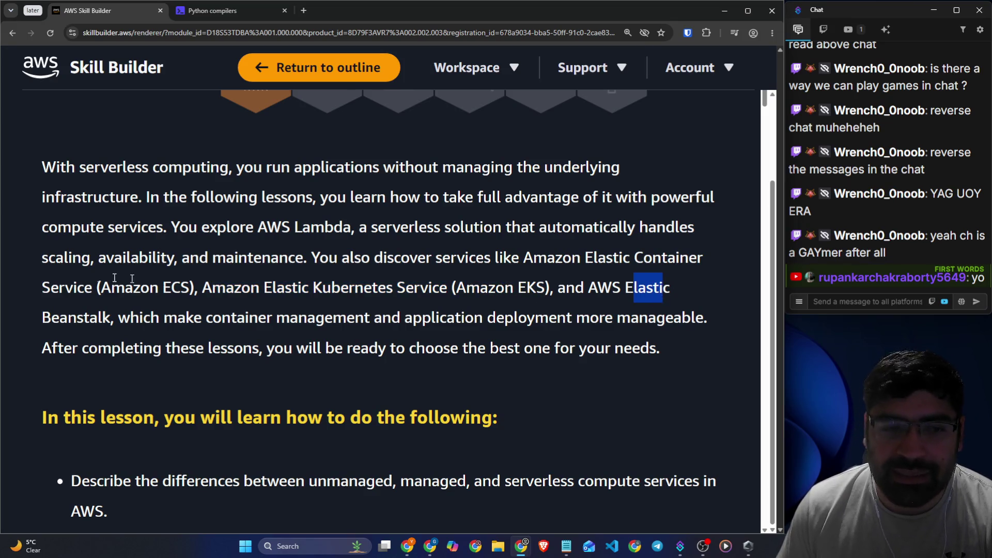
left_click_drag(89, 313, 704, 317)
left_click(83, 297)
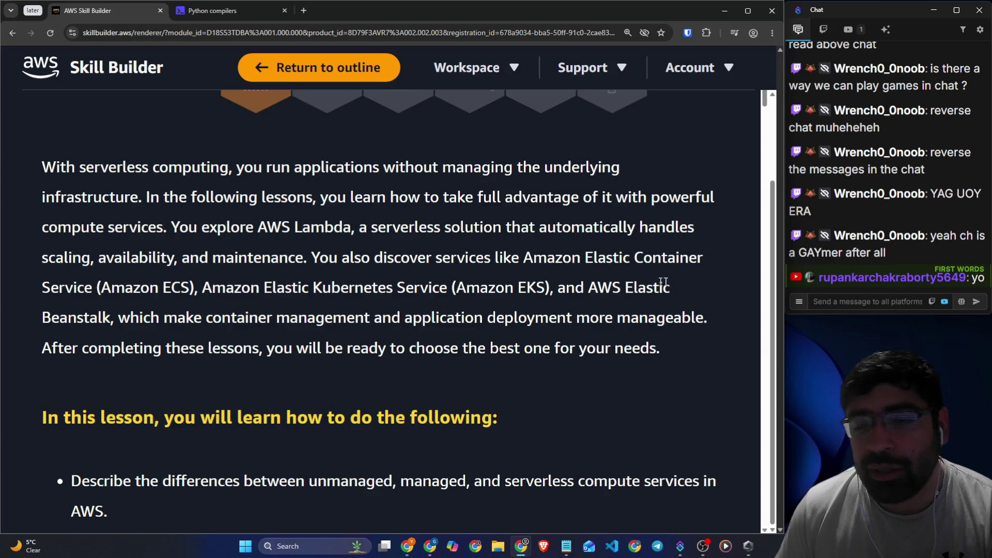
left_click_drag(585, 259, 699, 261)
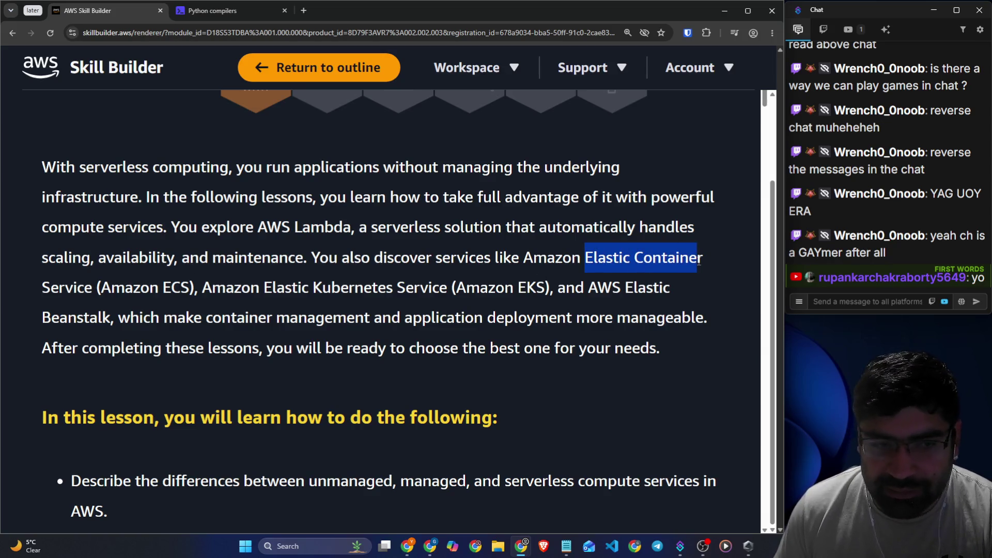
left_click(574, 264)
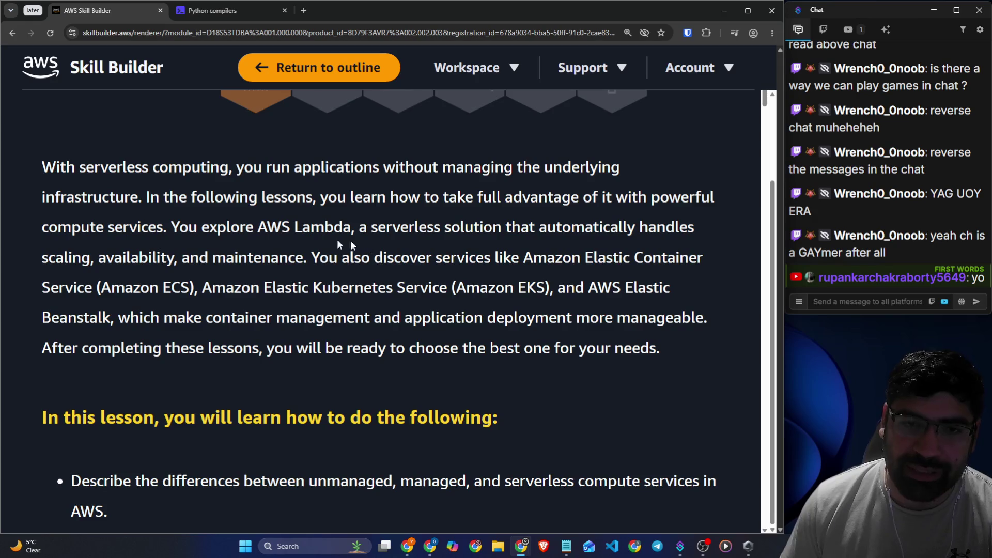
left_click_drag(259, 230, 323, 226)
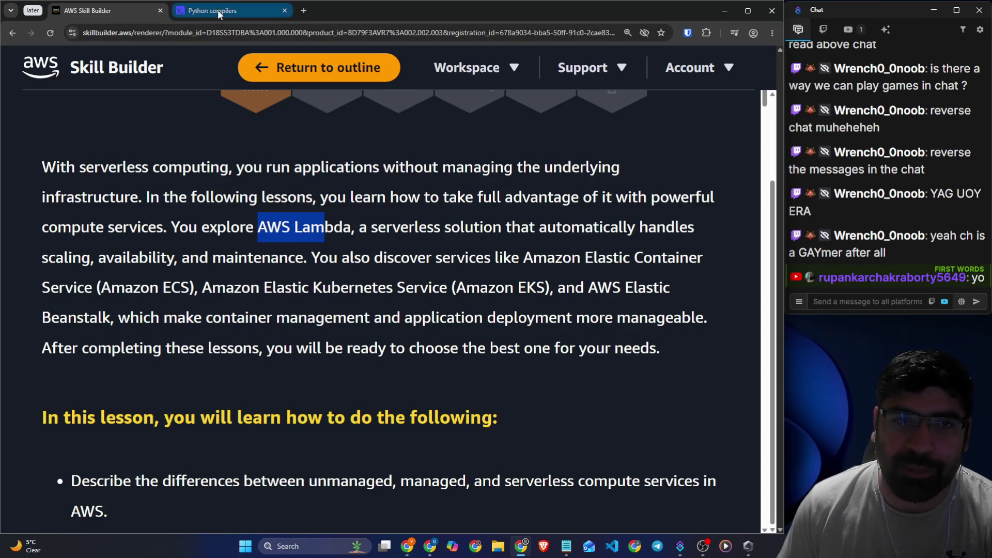
left_click(218, 10)
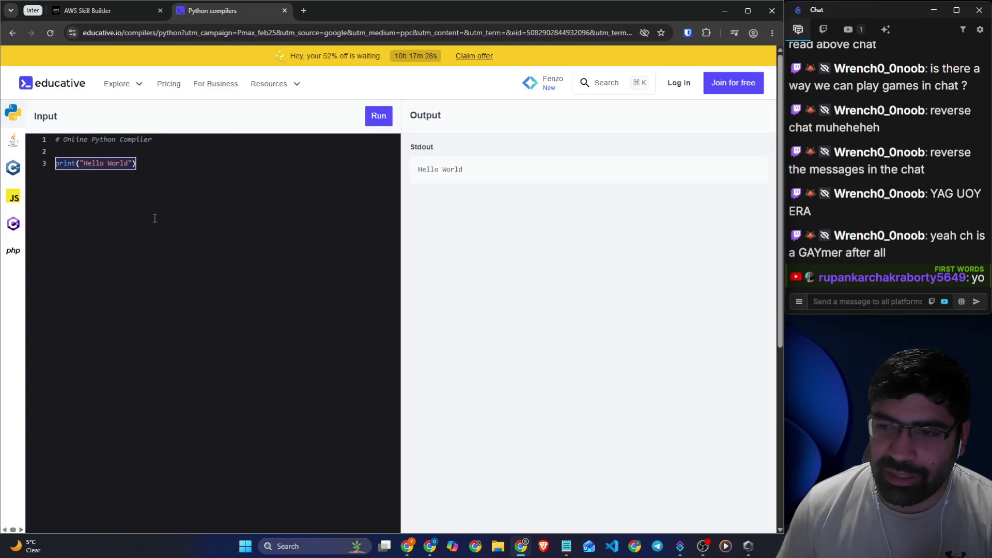
left_click(122, 8)
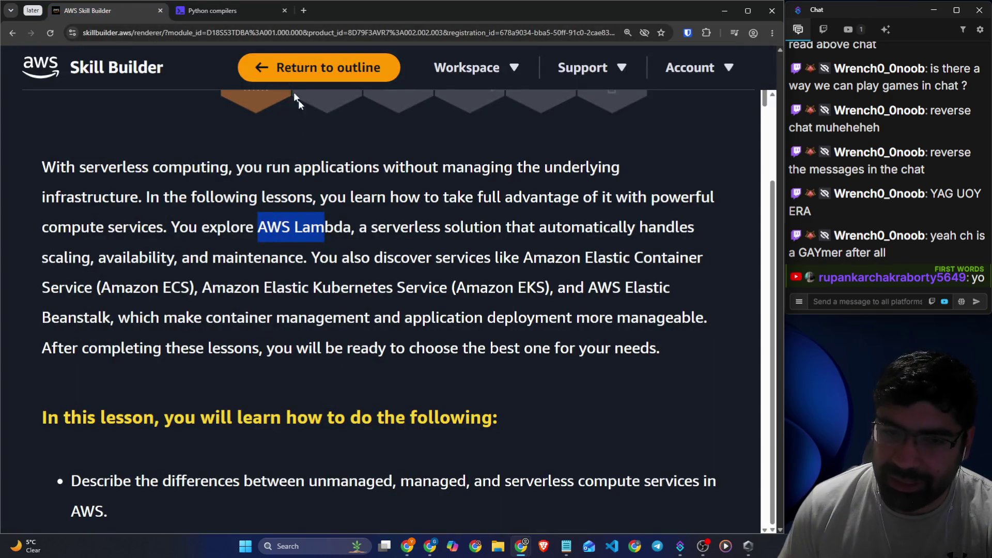
left_click(317, 250)
left_click_drag(520, 257, 698, 257)
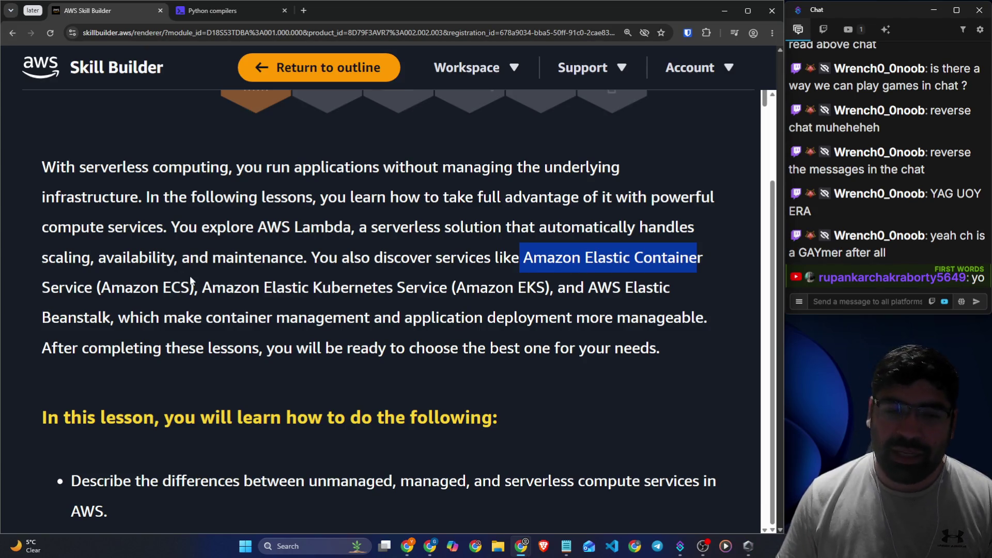
left_click_drag(264, 287, 396, 287)
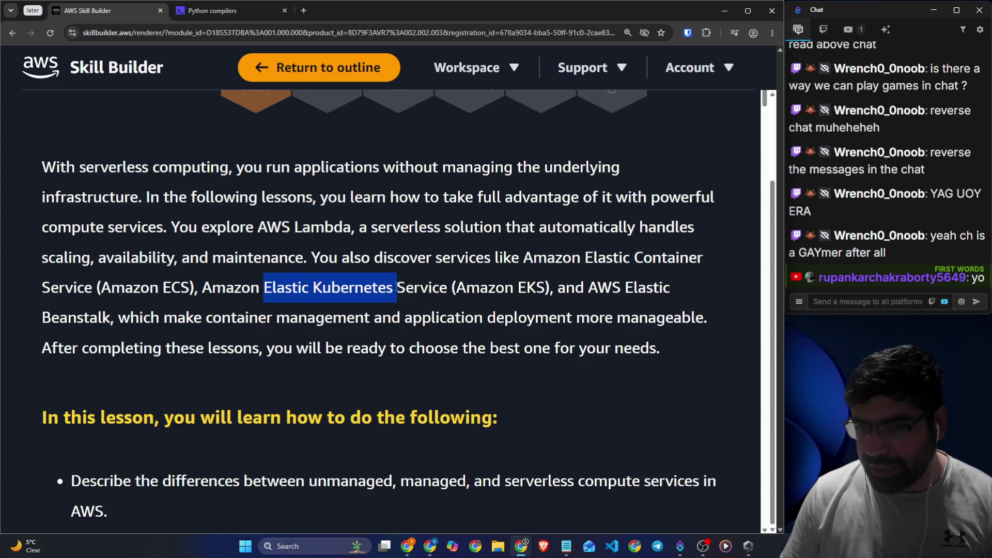
left_click(121, 277)
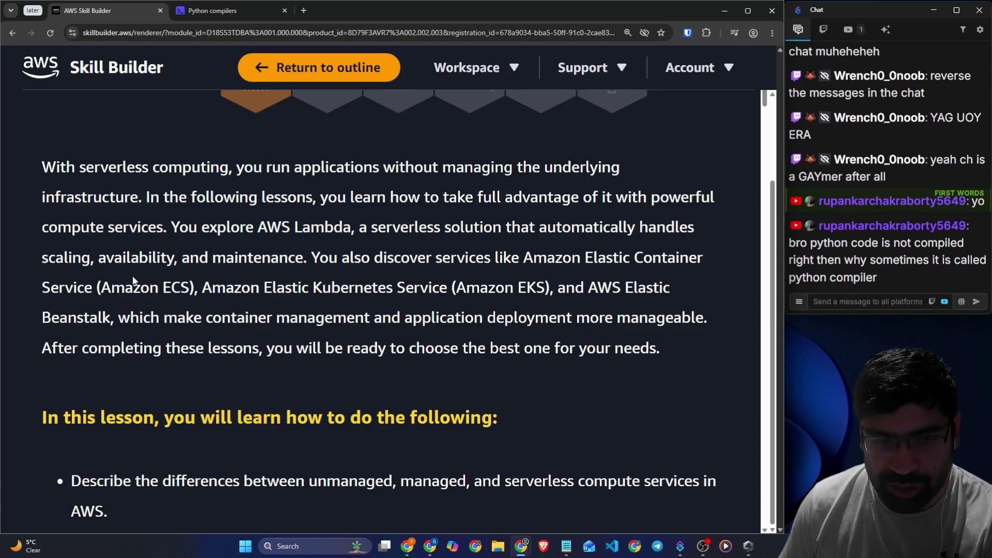
left_click_drag(309, 287, 457, 303)
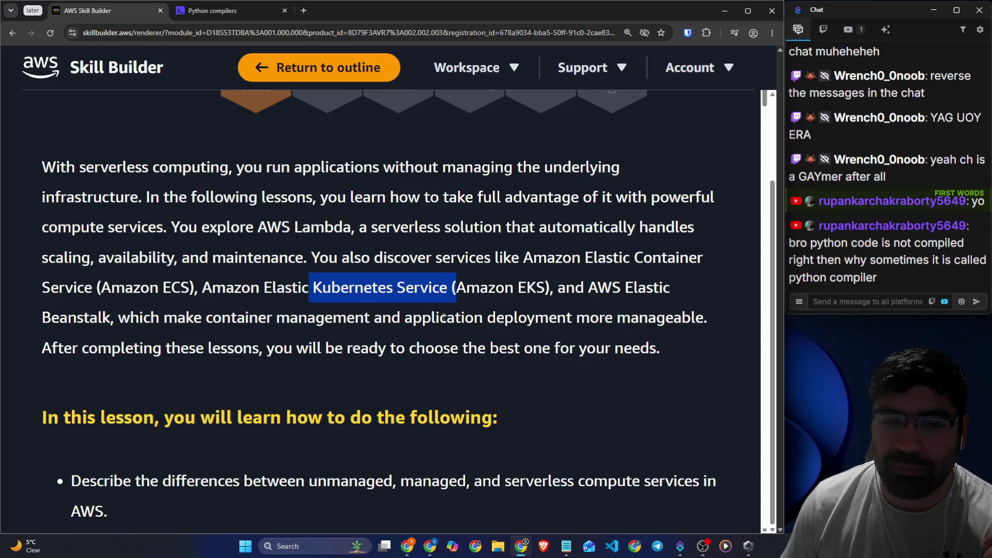
left_click_drag(588, 289, 645, 288)
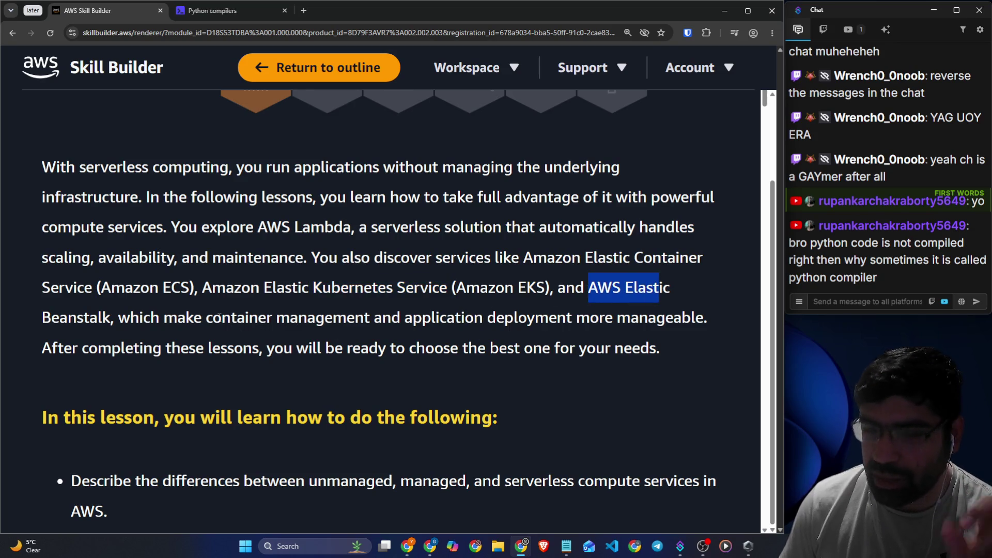
left_click_drag(222, 317, 332, 318)
left_click_drag(58, 288, 372, 287)
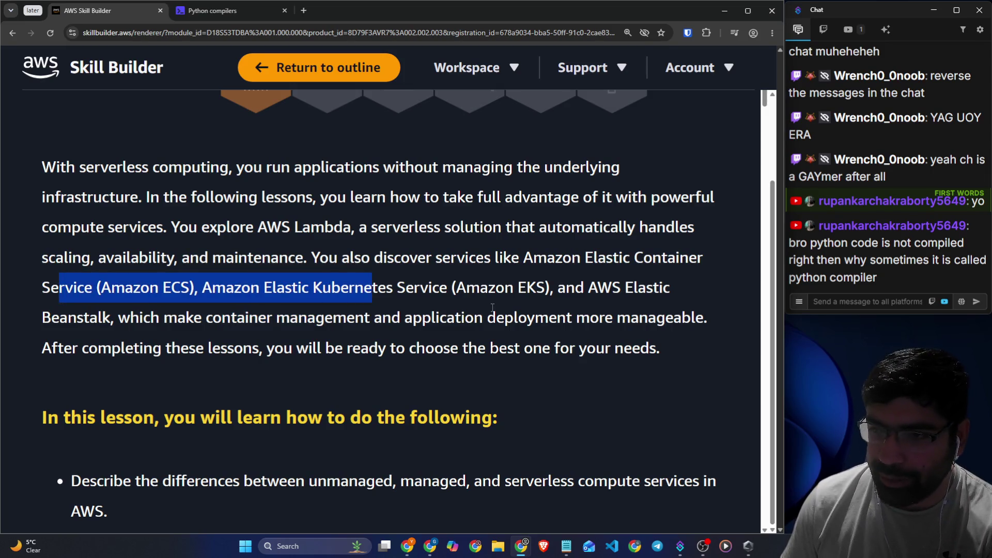
left_click_drag(52, 351, 662, 348)
left_click_drag(858, 243, 964, 243)
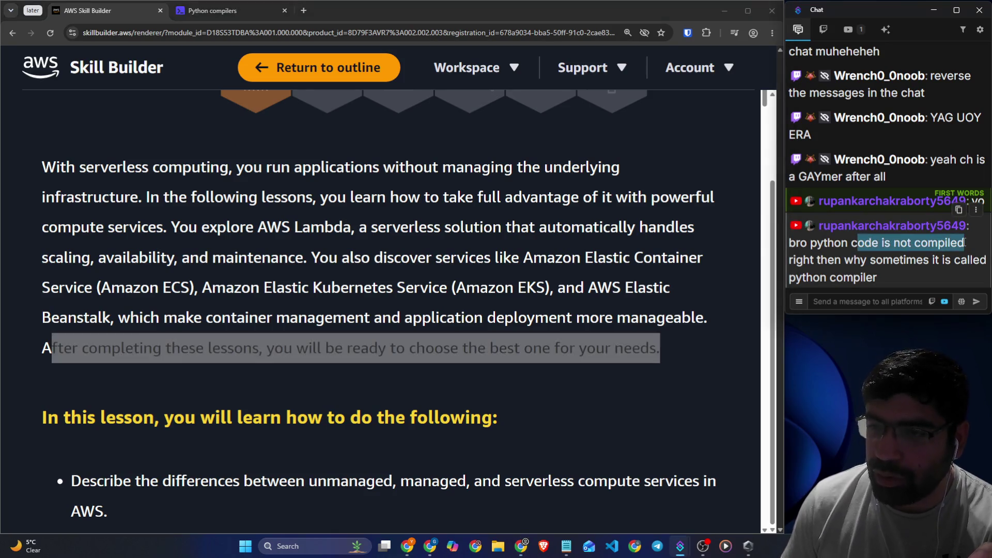
left_click(841, 264)
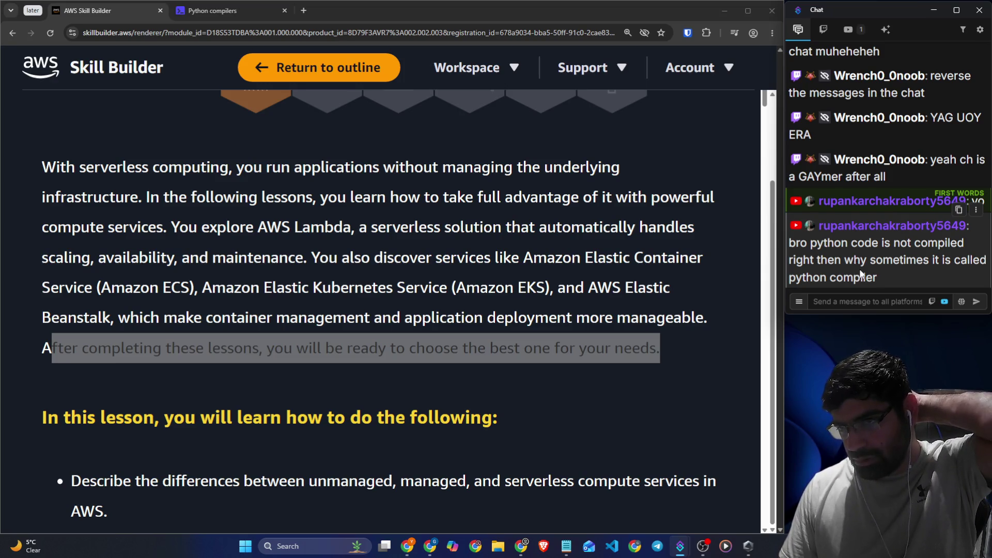
left_click(303, 12)
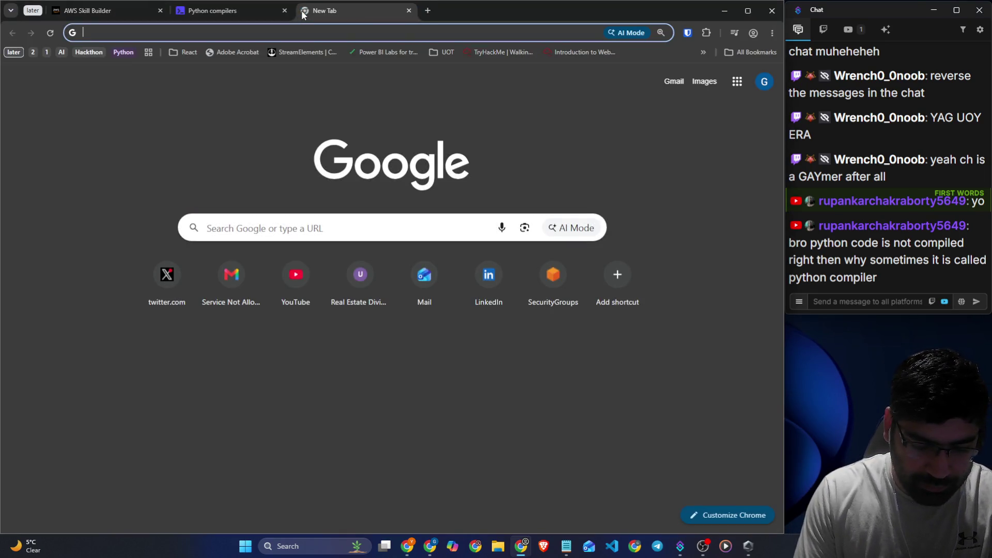
- Search Google for 'does python have interpreter or compiler'
type("does pythin had interpe")
key("Down")
key("Return")
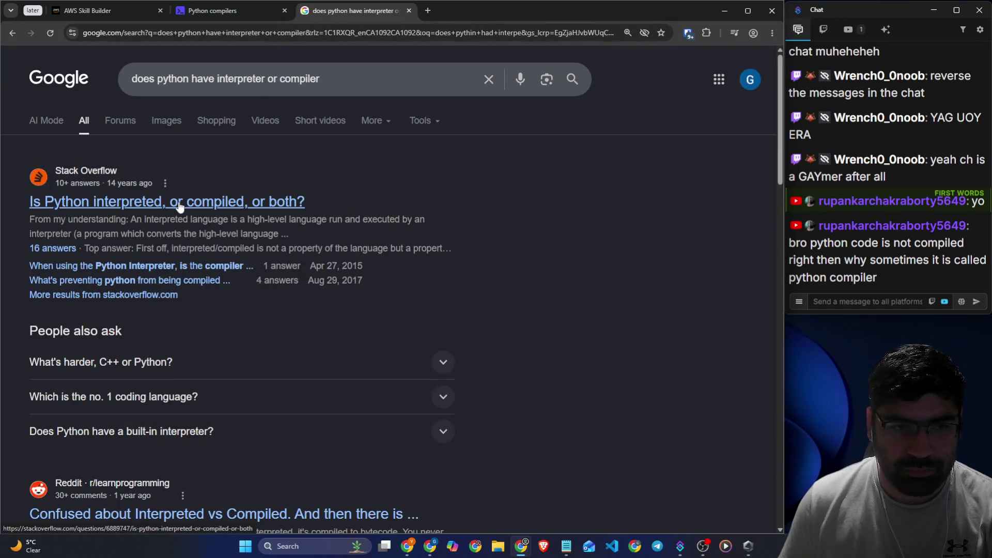
scroll(179, 207, "down", 4)
scroll(195, 144, "up", 4)
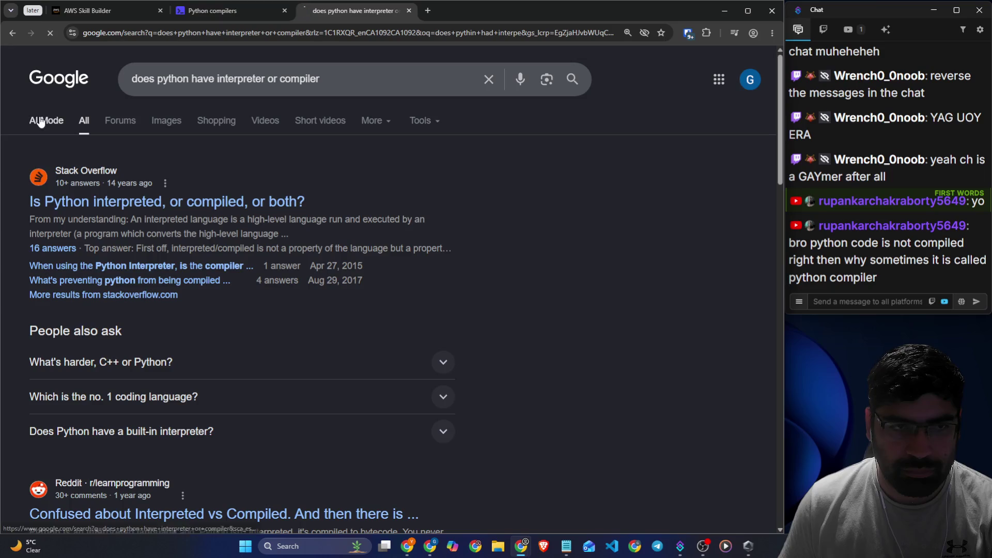
- Read the AI Mode answer on bytecode and the PVM, then open a new blank tab
left_click(42, 122)
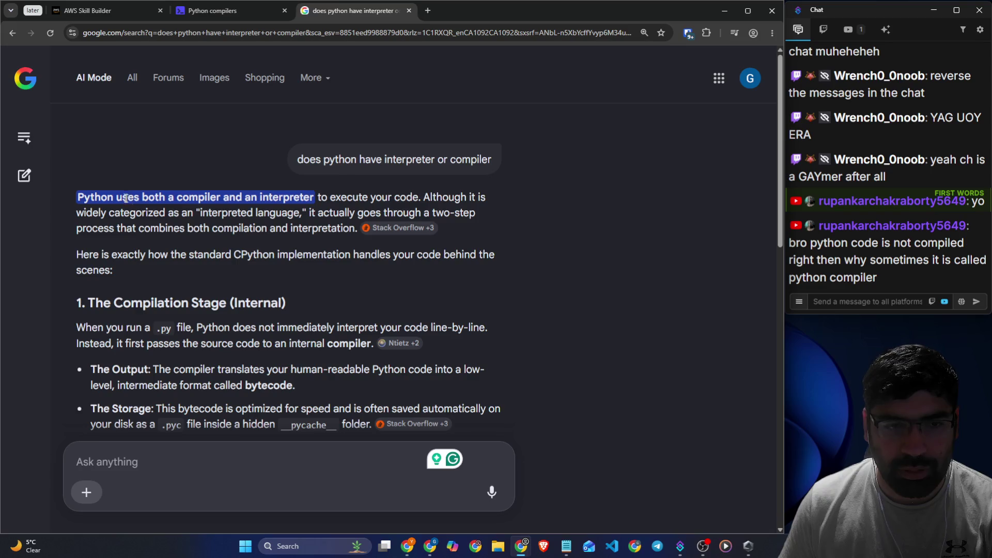
left_click_drag(382, 197, 388, 197)
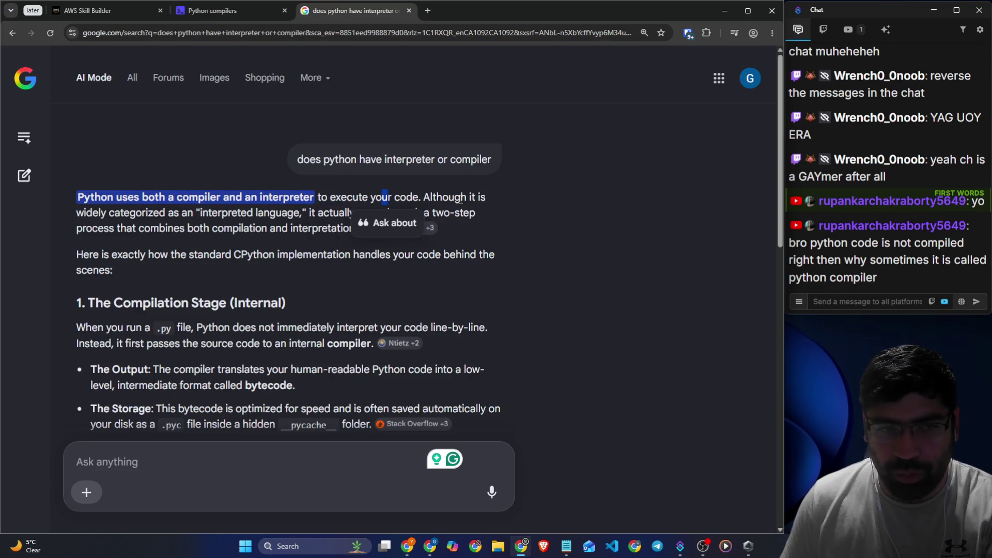
left_click(461, 200)
left_click_drag(186, 213, 312, 213)
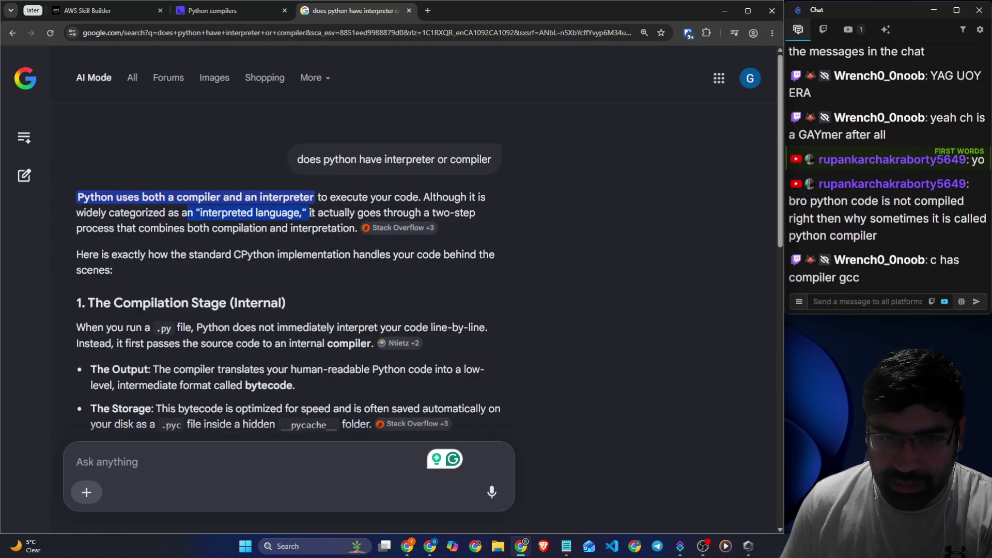
left_click(328, 208)
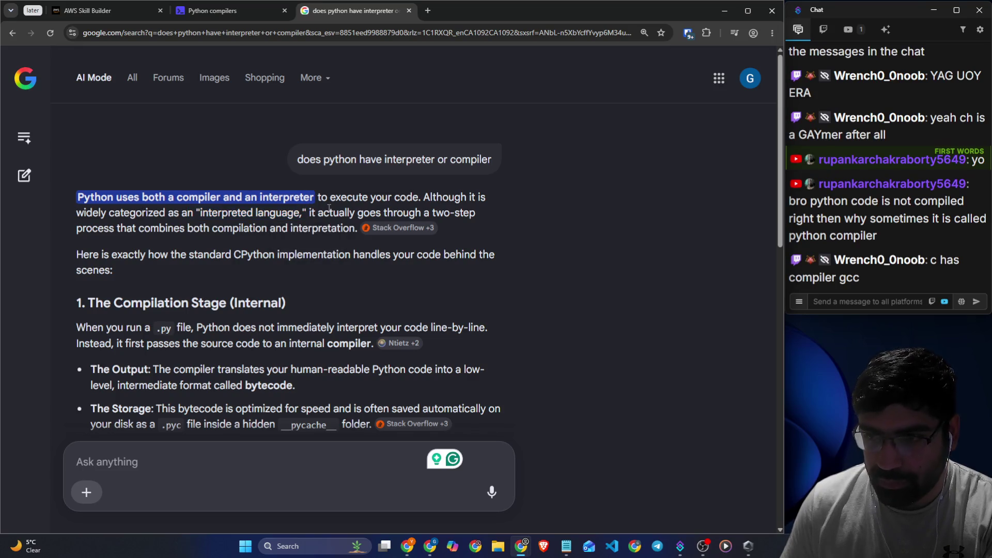
scroll(331, 208, "down", 3)
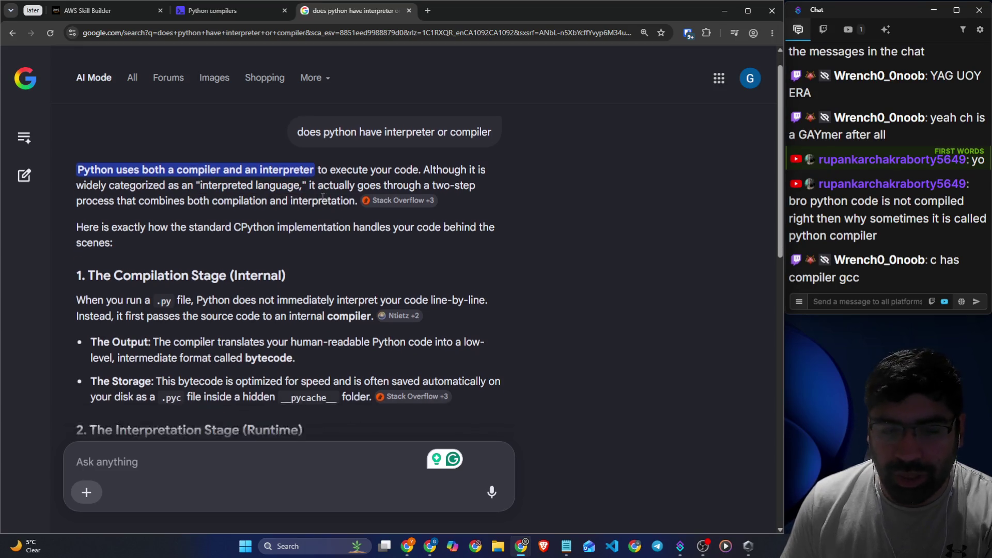
scroll(307, 202, "down", 2)
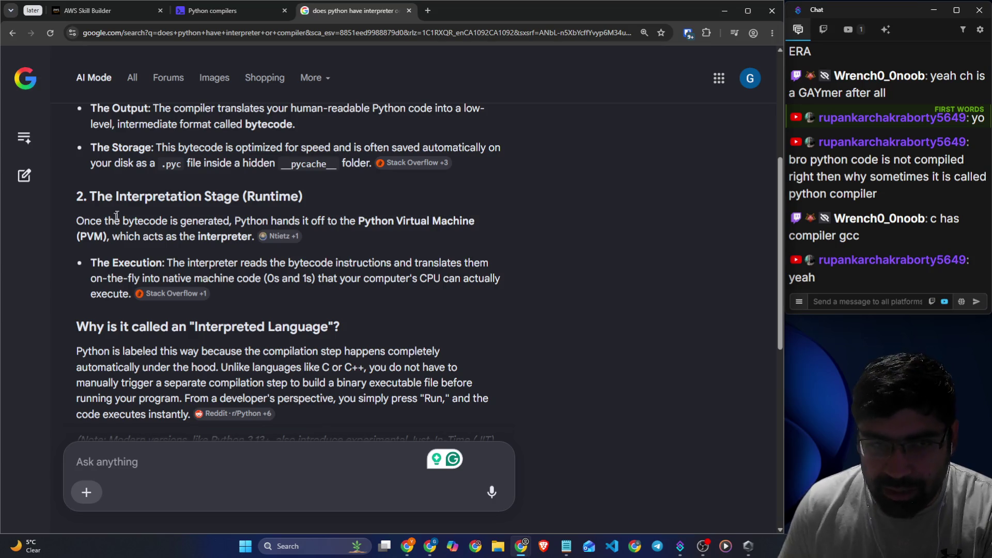
scroll(108, 222, "up", 2)
left_click_drag(112, 214, 428, 227)
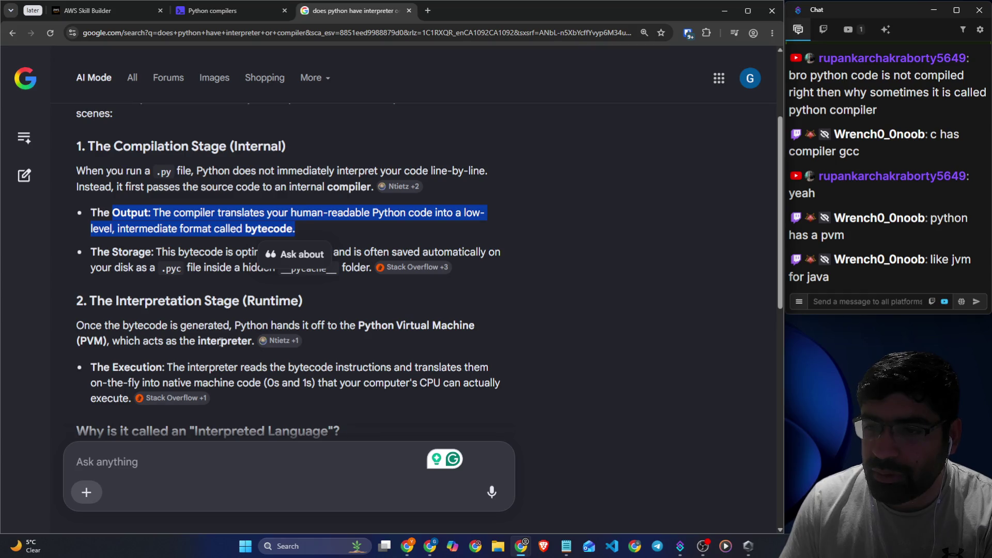
left_click(428, 11)
type("java comp")
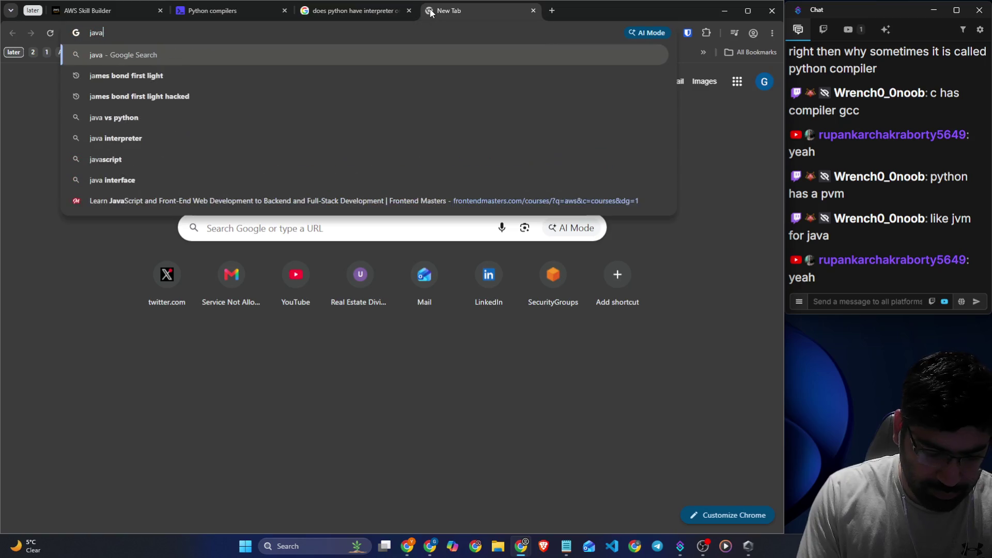
type("iler ")
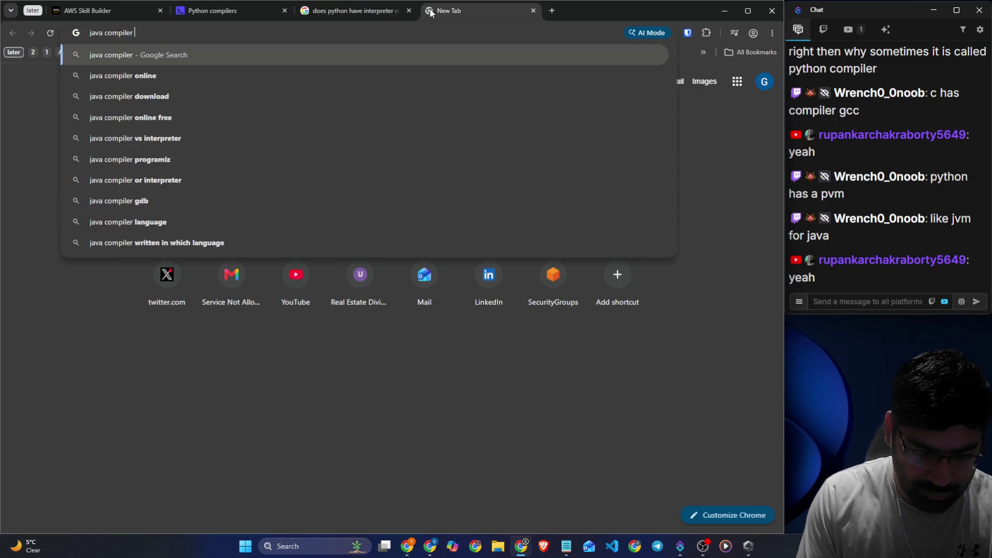
type("called")
key("Return")
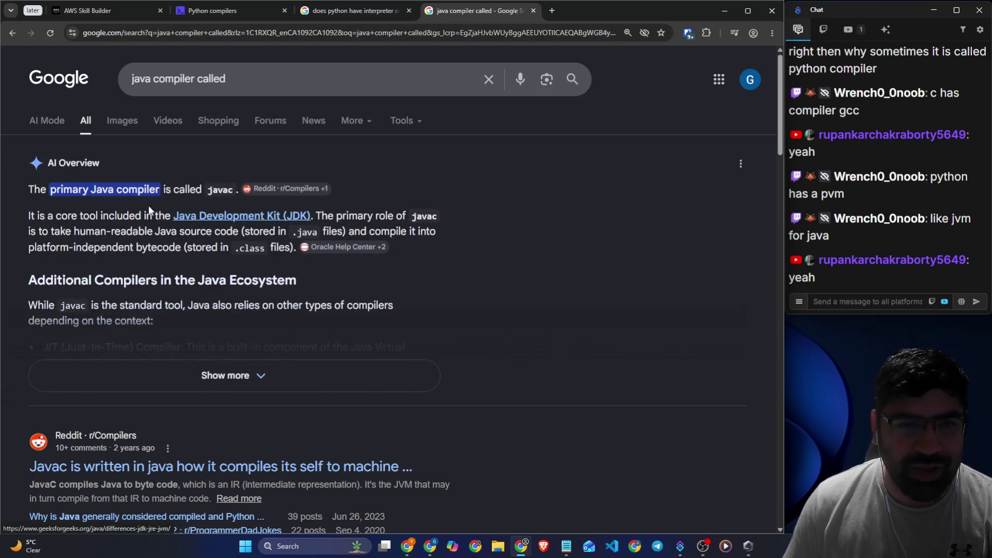
left_click_drag(189, 190, 234, 195)
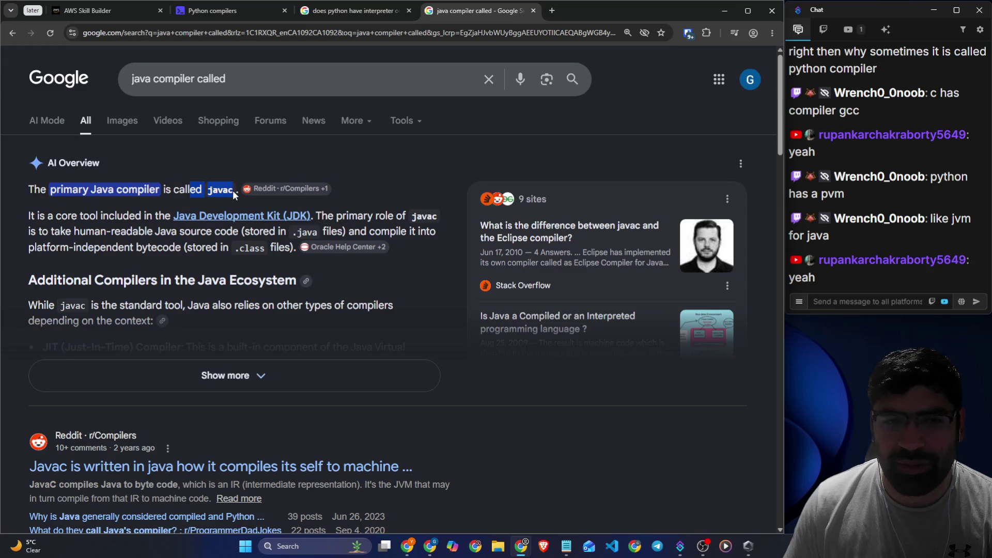
left_click(403, 213)
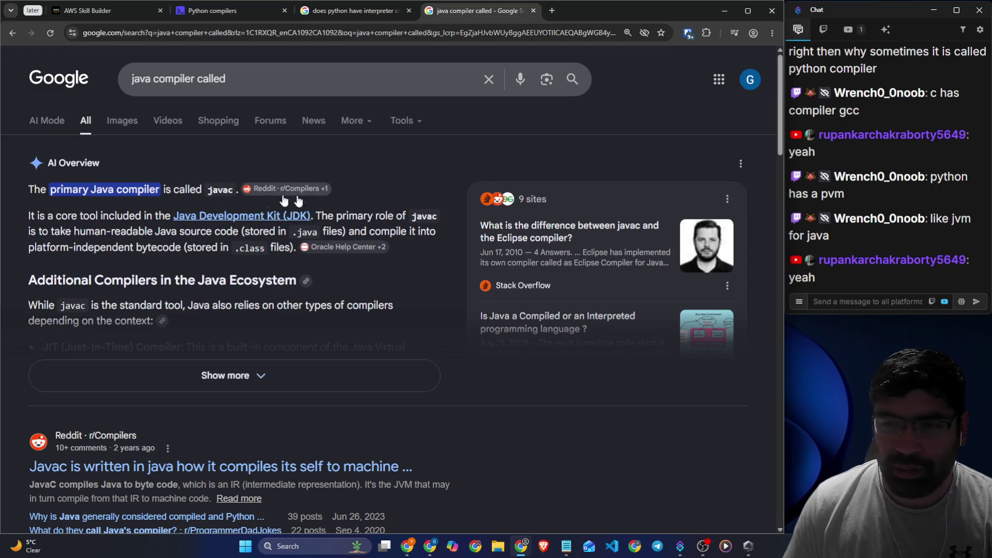
left_click(212, 374)
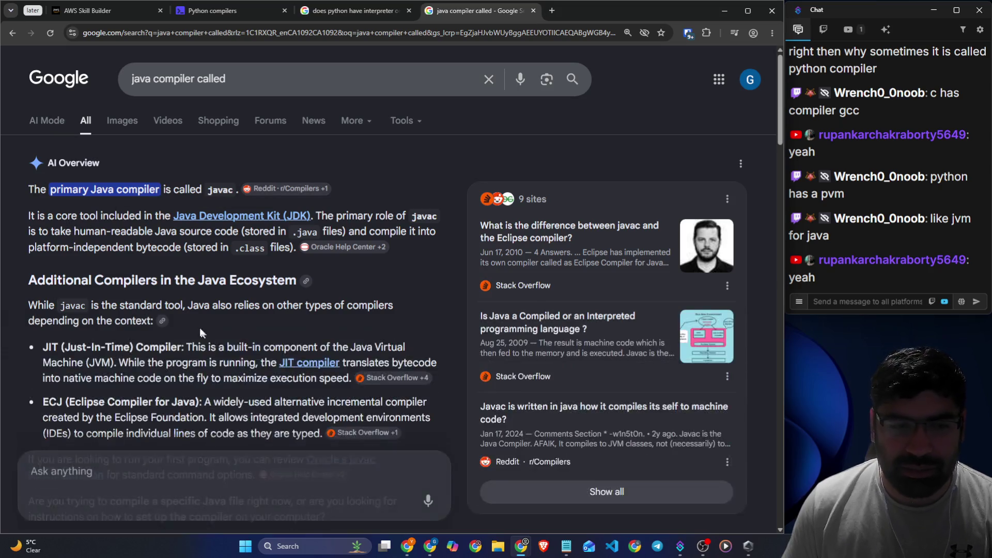
scroll(163, 317, "down", 3)
scroll(164, 316, "down", 3)
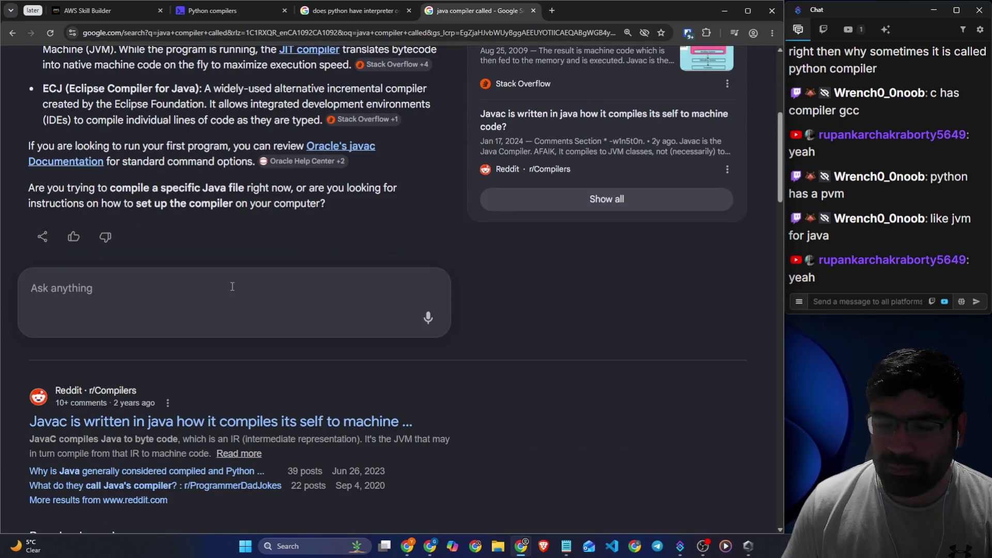
scroll(232, 286, "down", 6)
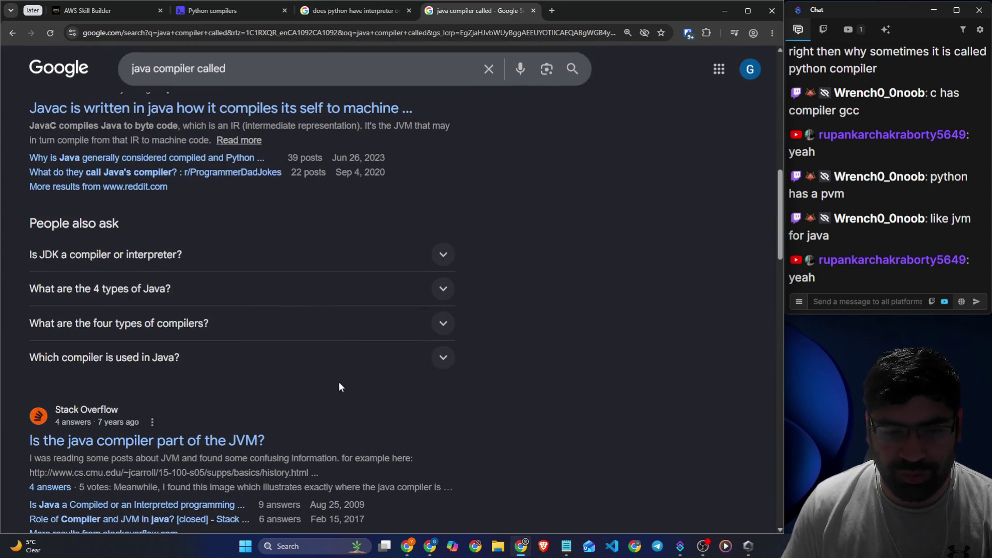
scroll(339, 387, "down", 4)
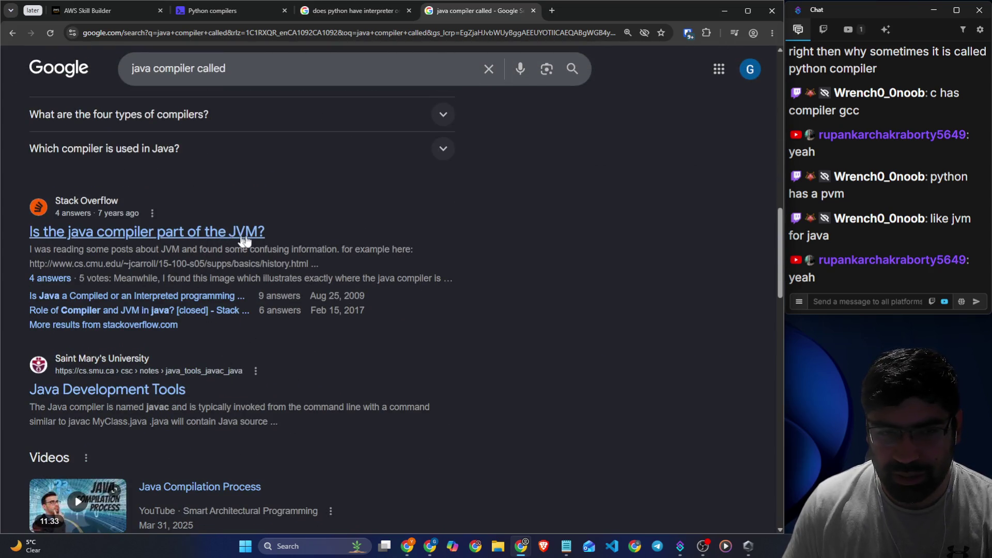
left_click(14, 34)
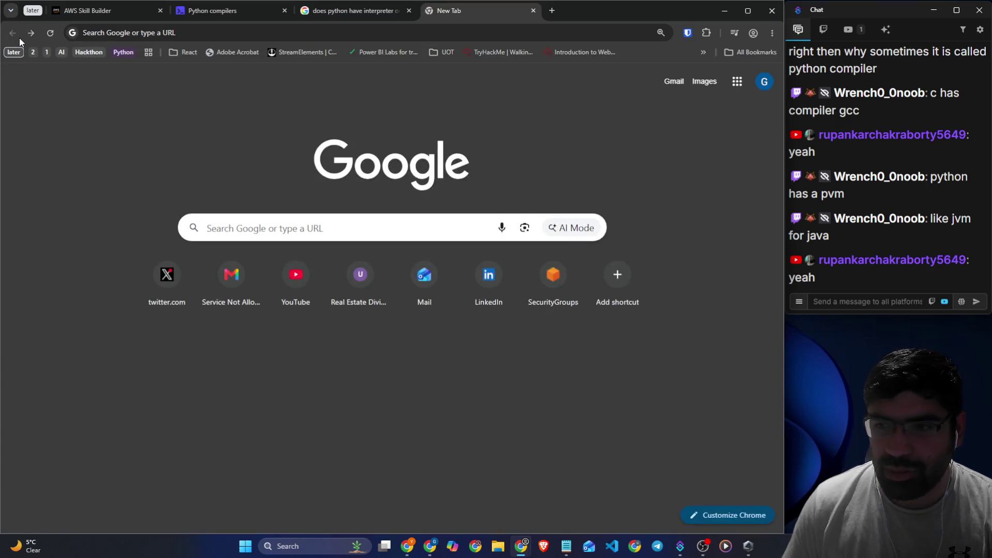
- Return to the Python interpreter-or-compiler AI answer and reread it
left_click(377, 11)
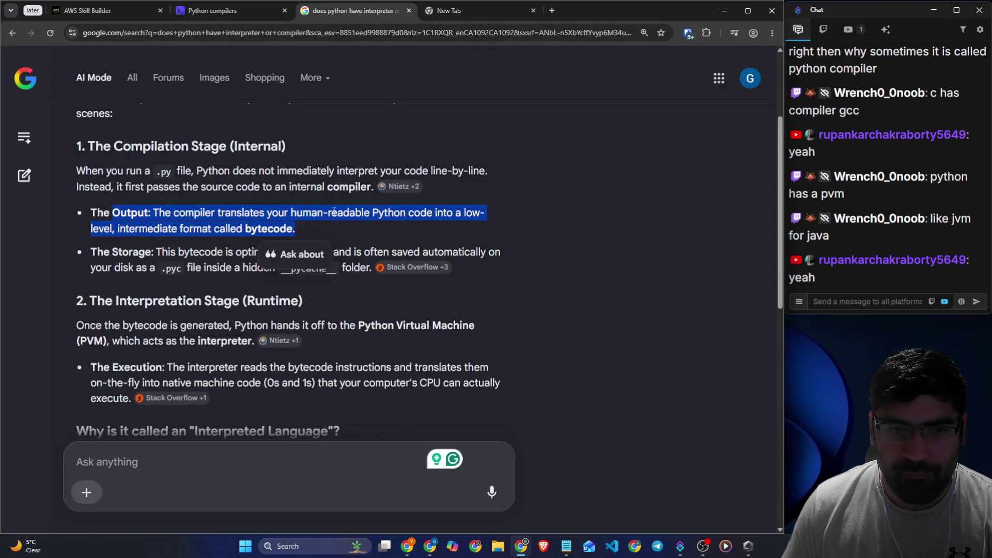
left_click(508, 293)
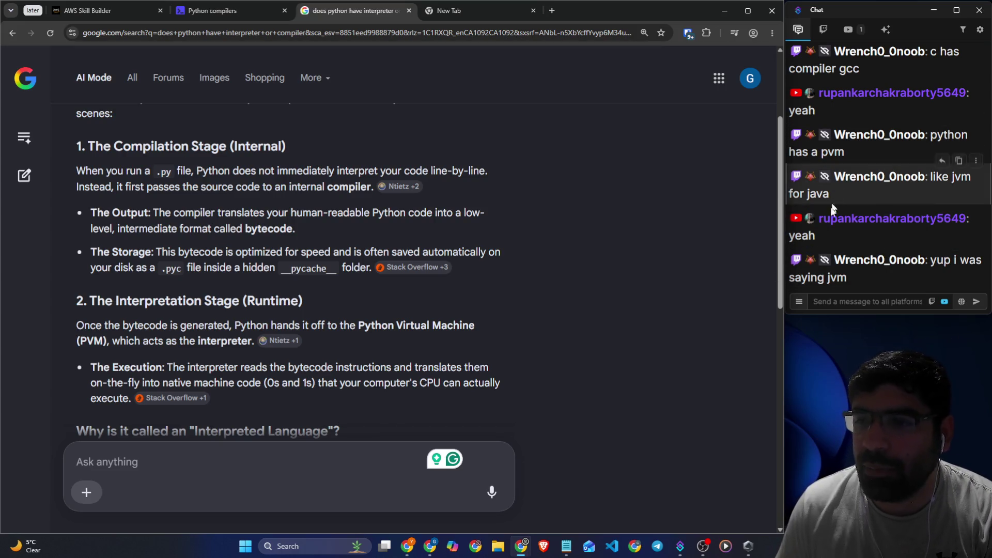
scroll(509, 209, "down", 2)
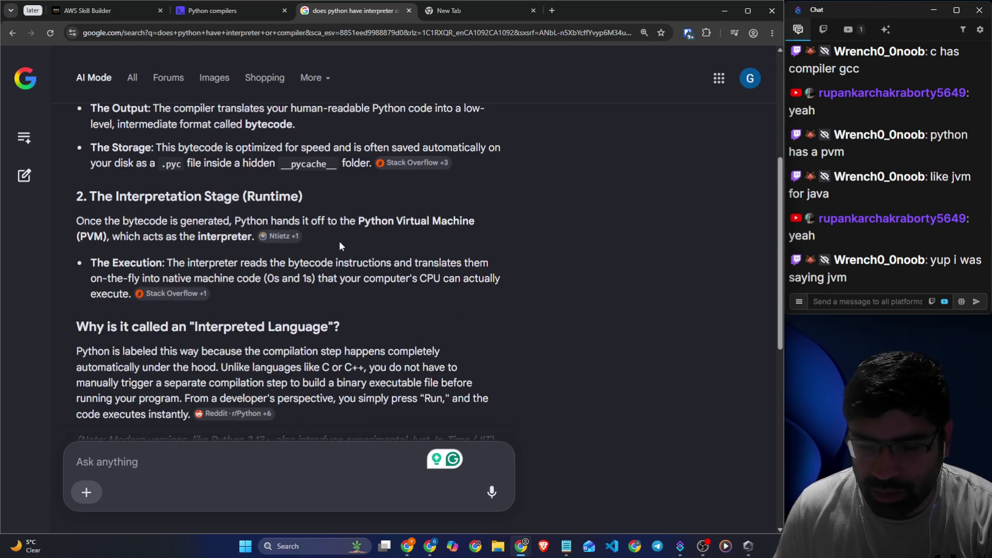
scroll(355, 229, "up", 1)
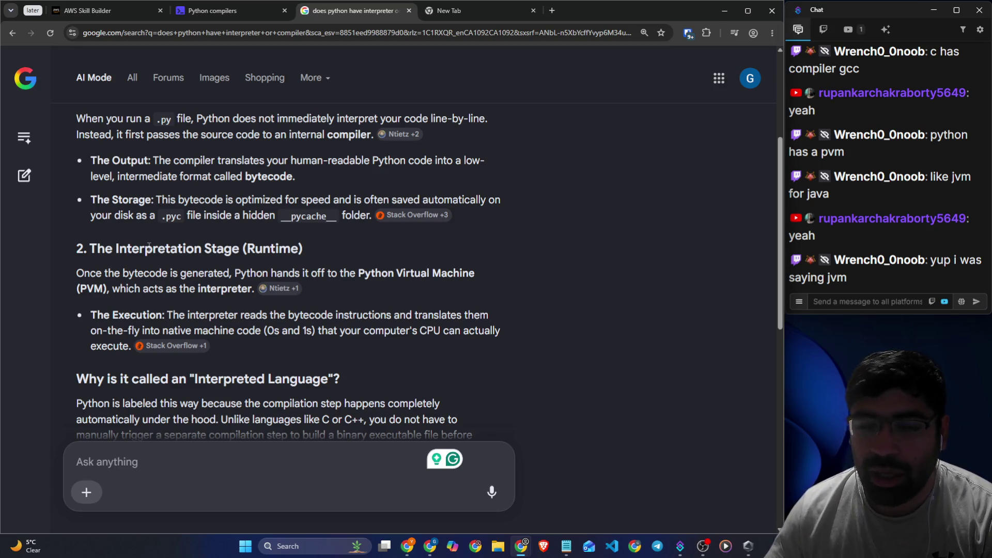
scroll(161, 198, "up", 1)
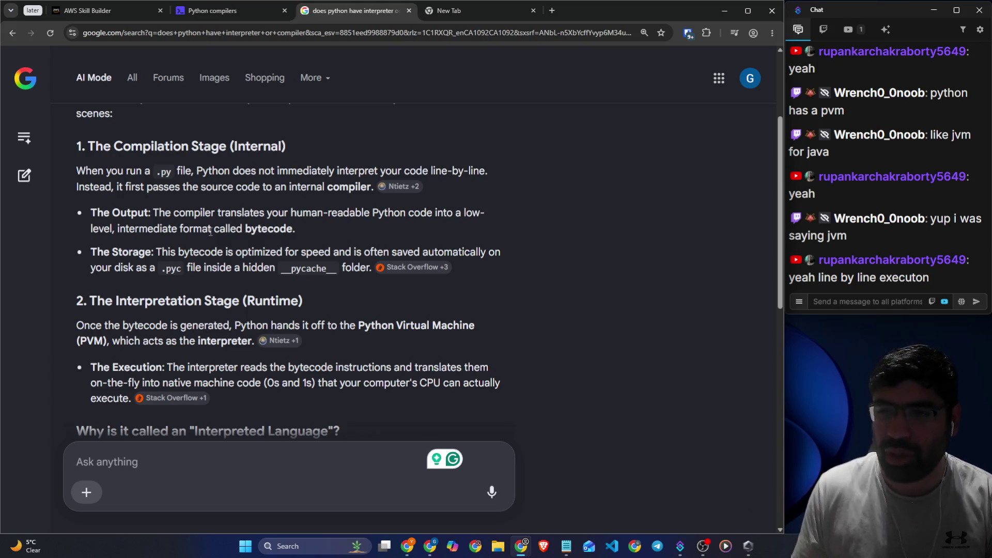
scroll(211, 232, "down", 1)
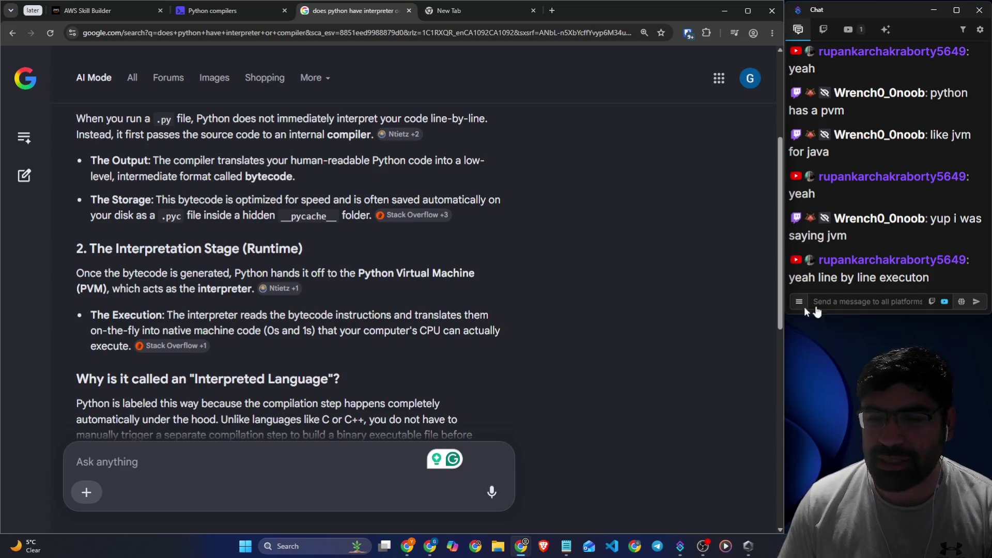
- Highlight the Storage, Execution and Output bullets while reading, then go back to Skill Builder
left_click_drag(156, 200, 241, 199)
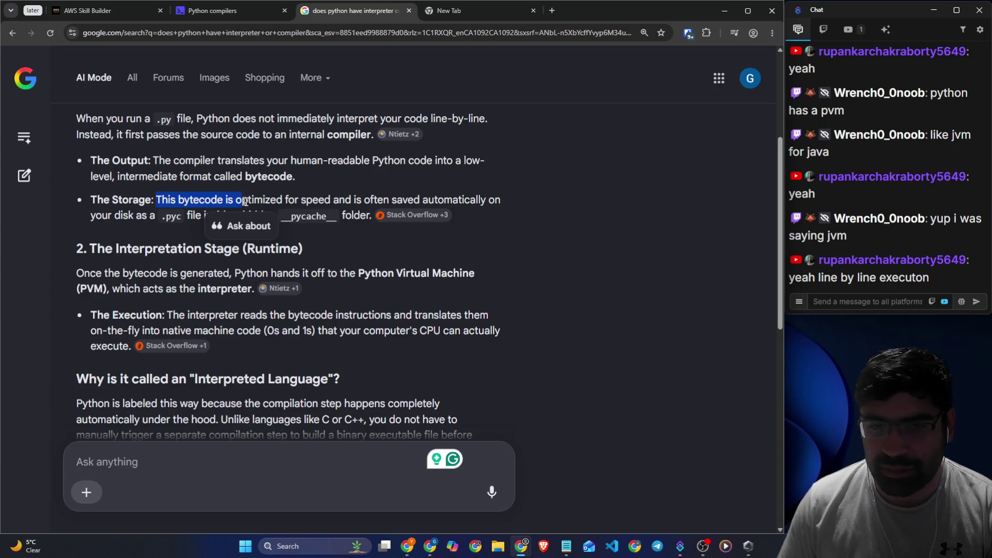
left_click(344, 286)
left_click_drag(141, 323, 288, 331)
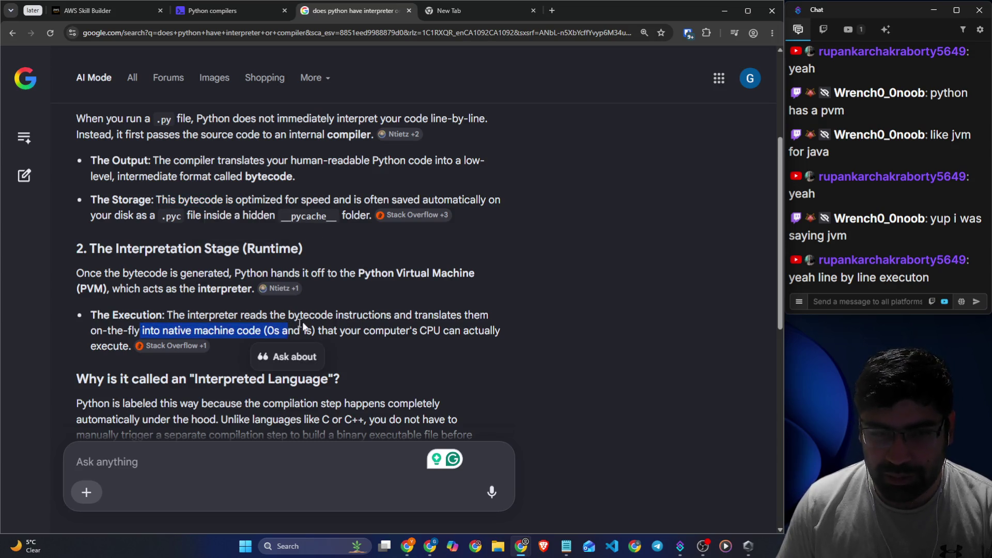
left_click(369, 316)
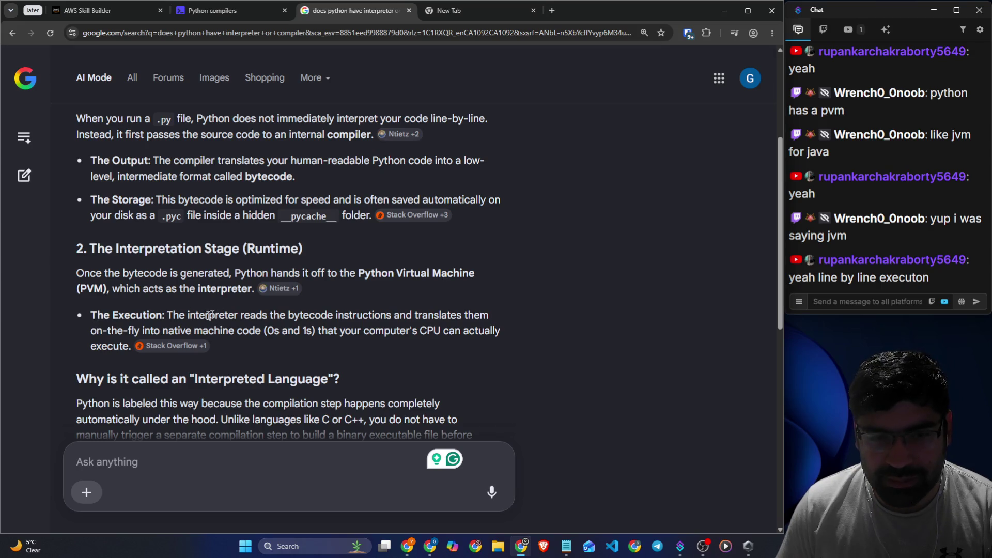
left_click_drag(179, 315, 488, 315)
left_click_drag(91, 331, 315, 335)
left_click_drag(177, 161, 468, 169)
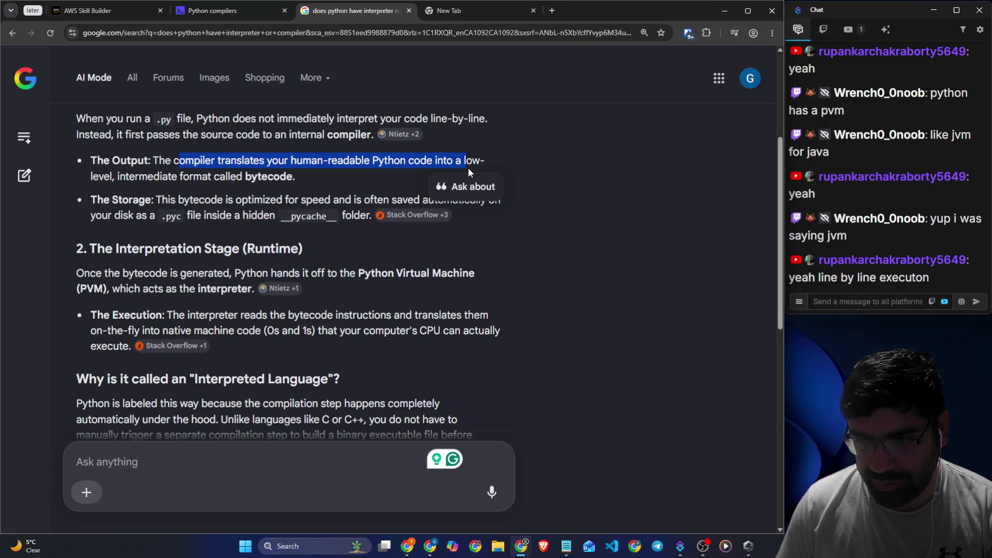
left_click_drag(91, 346, 262, 330)
left_click(418, 365)
scroll(209, 214, "down", 1)
scroll(207, 214, "down", 3)
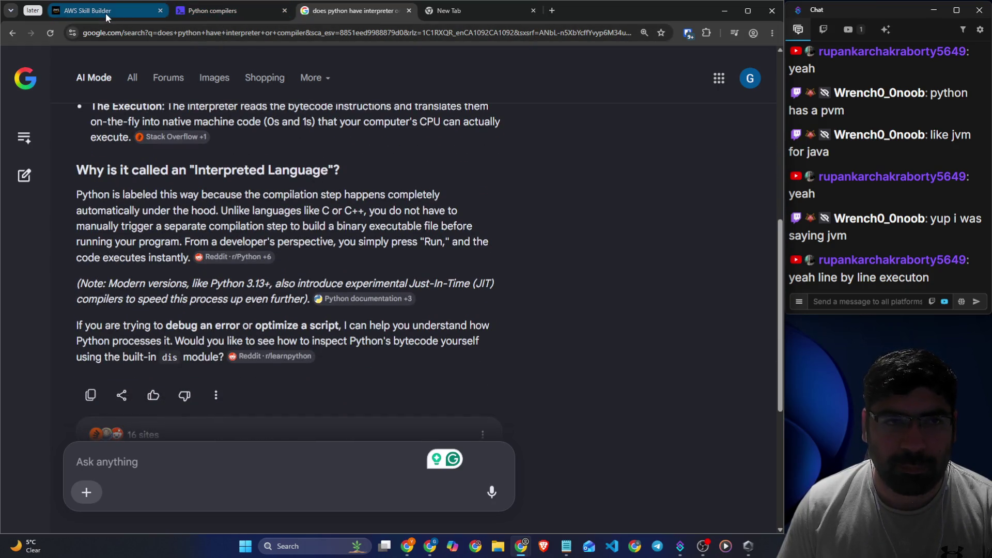
left_click(105, 13)
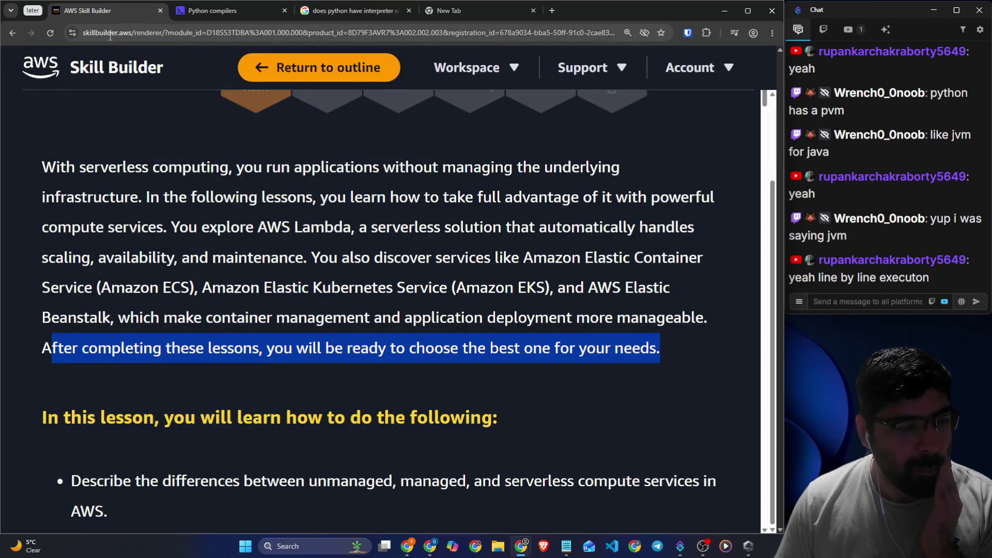
- Read the lesson objectives, emphasising unmanaged, managed and serverless compute services
left_click(292, 251)
scroll(209, 247, "down", 3)
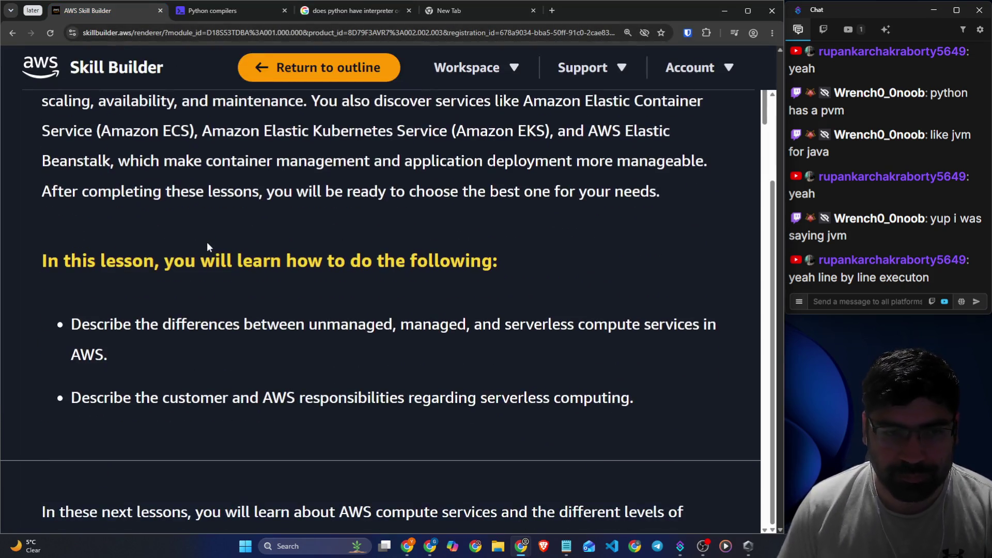
scroll(207, 242, "down", 1)
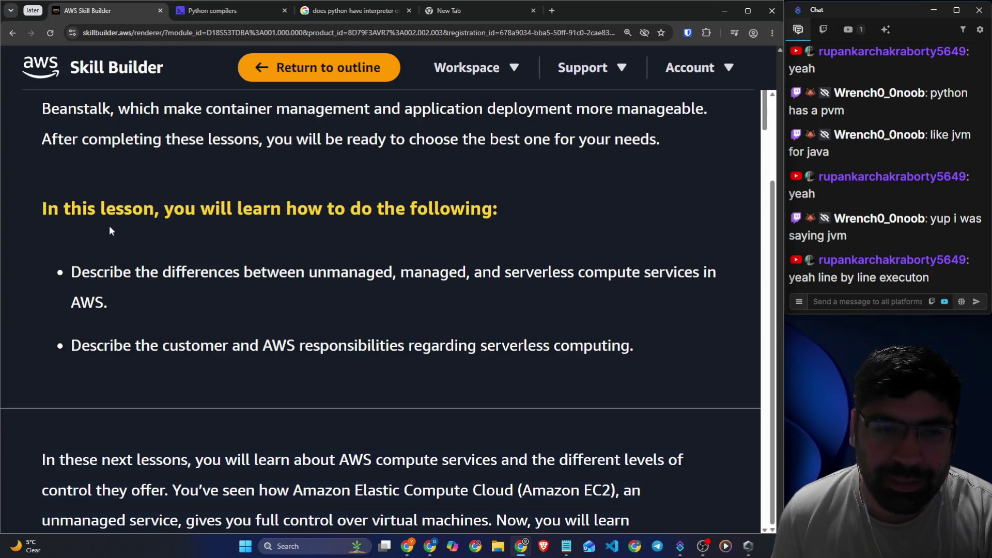
left_click_drag(174, 209, 509, 207)
mouse_move(70, 272)
left_mouse_down()
mouse_move(358, 270)
mouse_move(499, 281)
mouse_move(712, 272)
left_mouse_up()
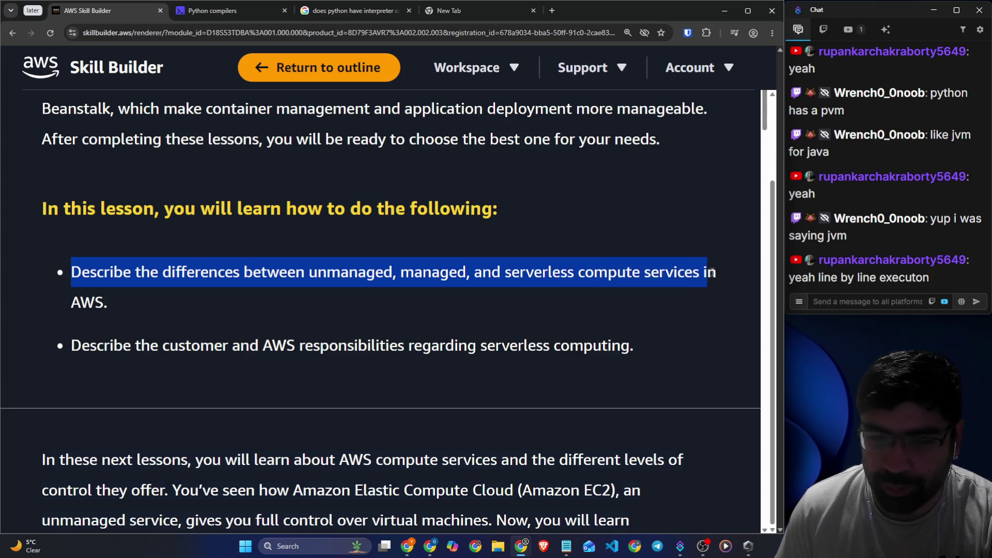
mouse_move(73, 345)
left_mouse_down()
mouse_move(227, 354)
mouse_move(638, 347)
left_mouse_up()
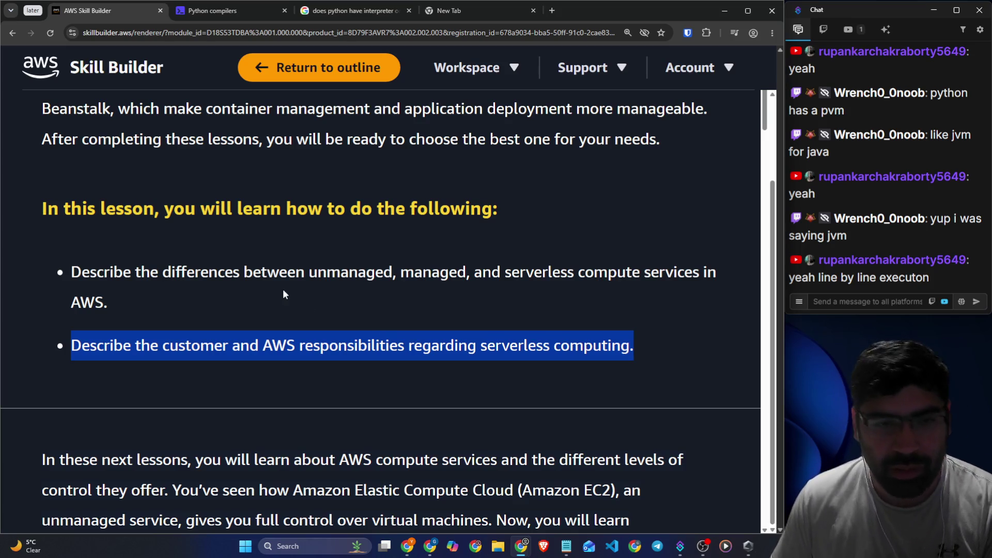
left_click(267, 276)
mouse_move(267, 276)
left_mouse_down()
mouse_move(406, 280)
mouse_move(366, 274)
left_mouse_up()
left_click(400, 290)
left_click_drag(431, 274, 665, 275)
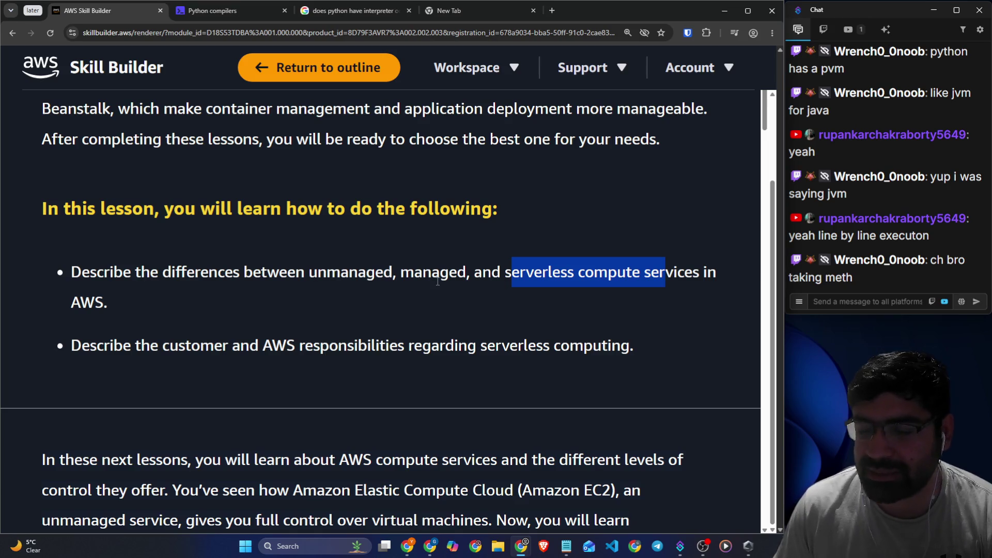
left_click(478, 287)
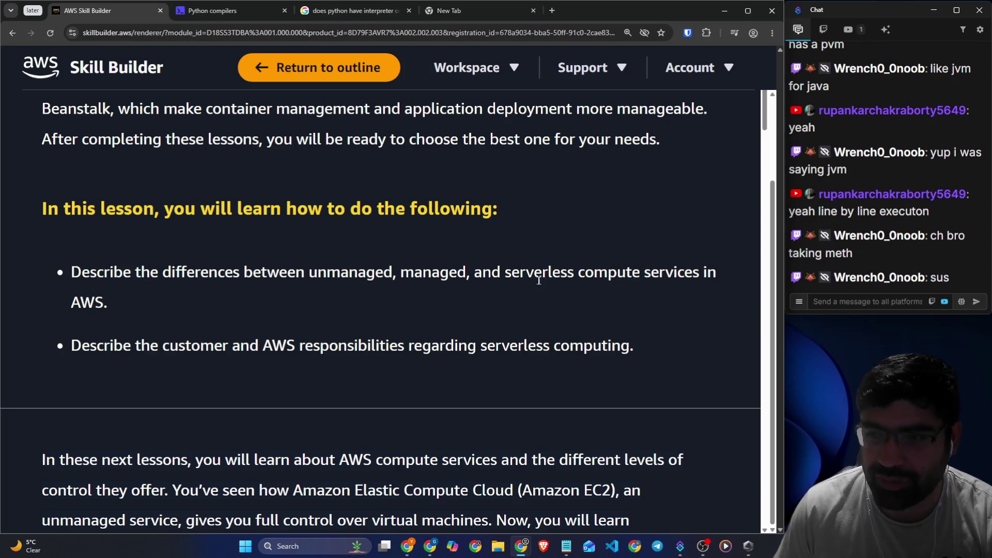
- Reread the objective on customer versus AWS responsibilities
scroll(431, 310, "down", 3)
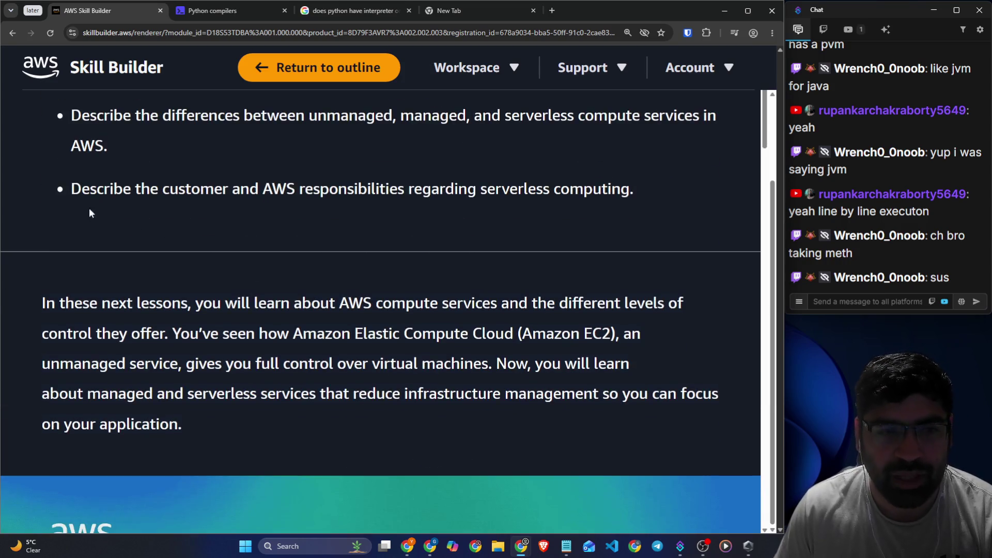
left_click_drag(71, 190, 643, 194)
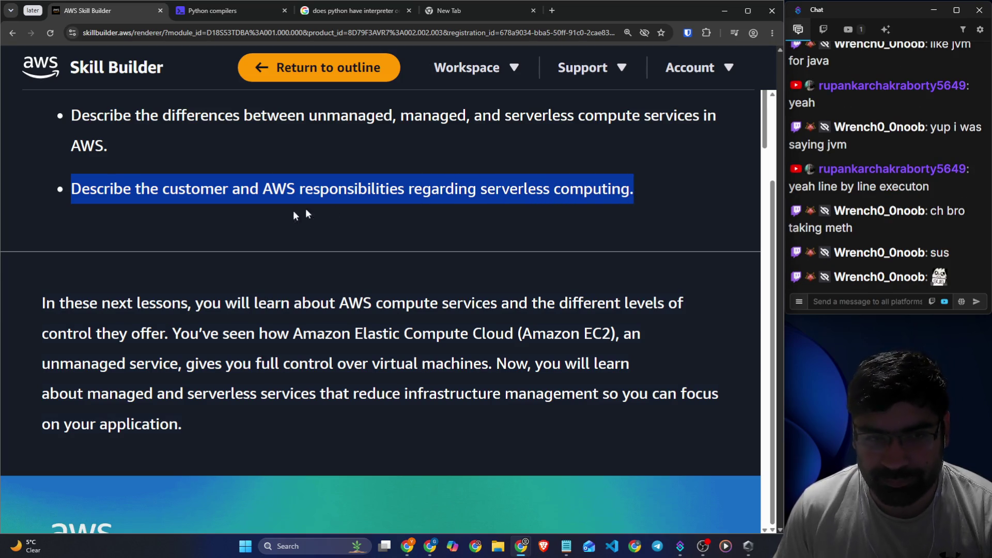
scroll(335, 210, "down", 2)
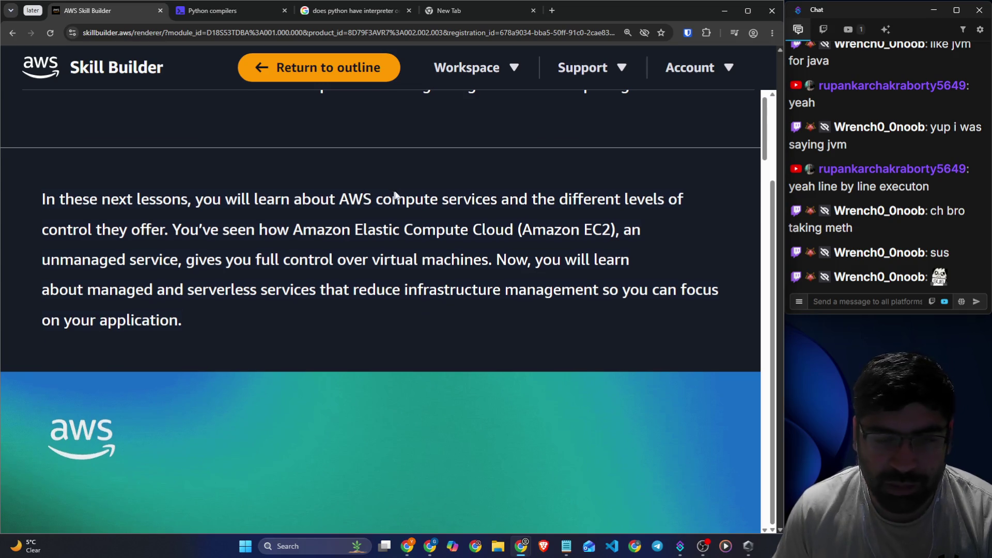
scroll(392, 192, "up", 1)
left_click_drag(329, 136, 444, 136)
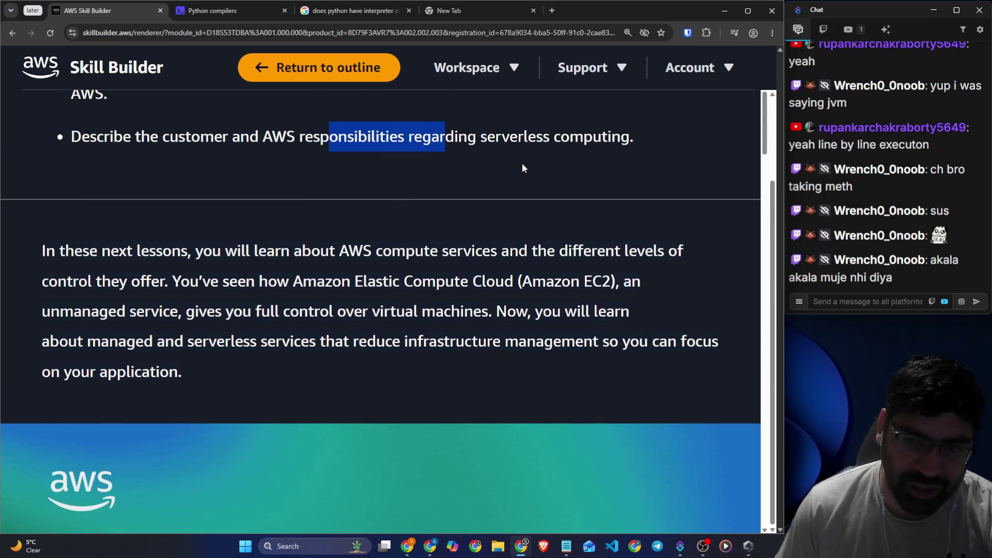
left_click(380, 209)
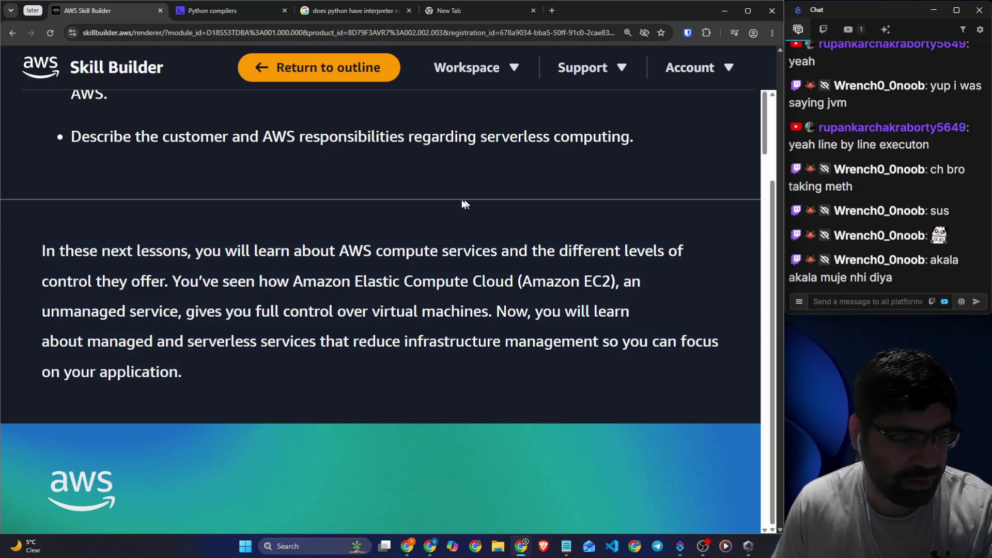
- Read the next-lessons paragraph on EC2's full control and managed and serverless services
left_click_drag(33, 260, 684, 246)
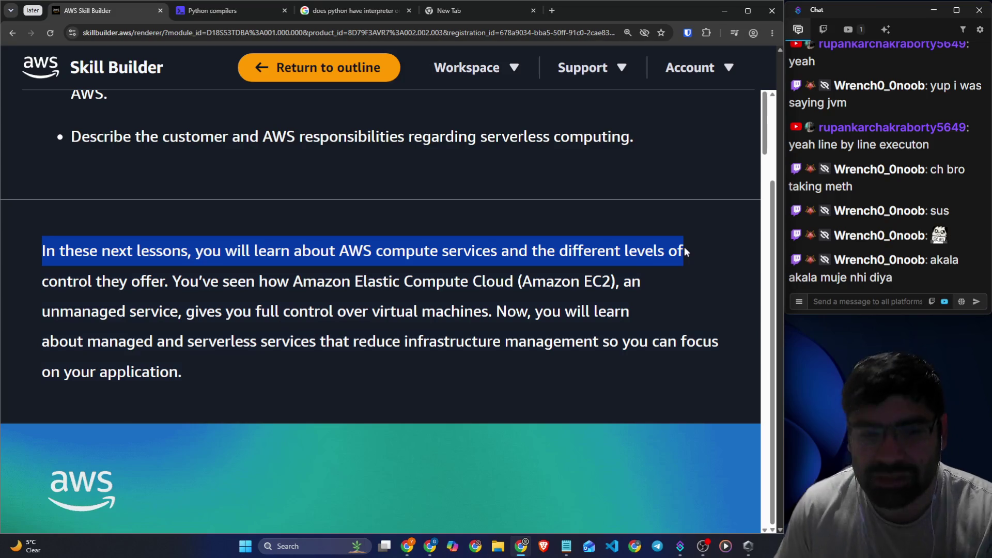
left_click_drag(180, 283, 649, 283)
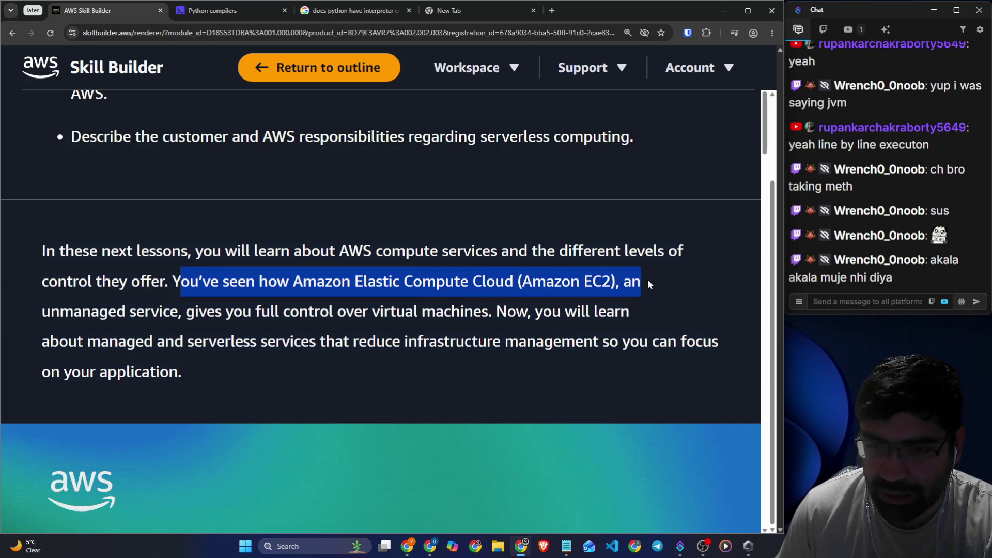
left_click_drag(195, 315, 497, 323)
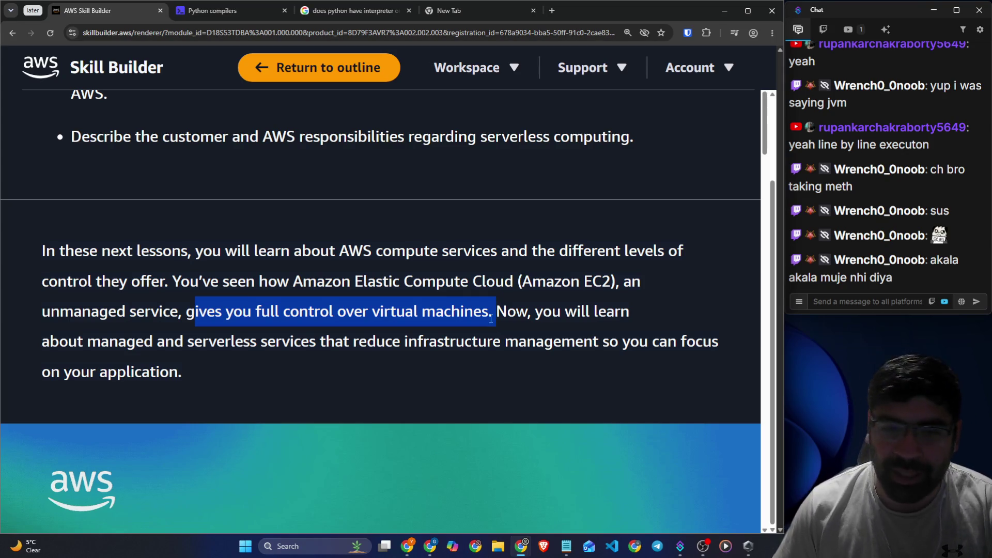
left_click_drag(537, 312, 618, 312)
mouse_move(77, 346)
left_mouse_down()
mouse_move(332, 342)
mouse_move(380, 323)
mouse_move(433, 341)
mouse_move(716, 343)
left_mouse_up()
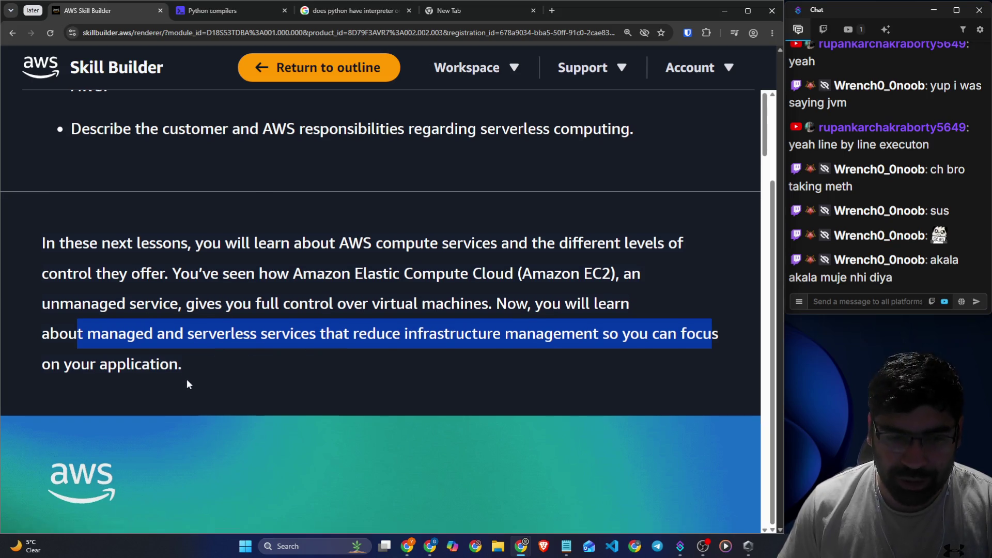
- Highlight the takeaways paragraph lines on which tasks AWS manages and securing cloud resources
scroll(186, 381, "down", 10)
scroll(189, 385, "down", 1)
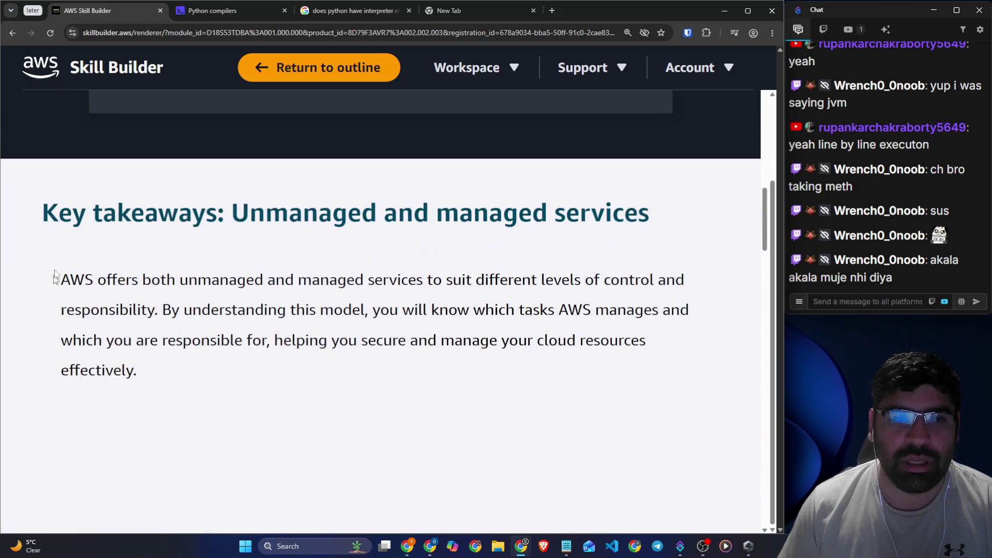
left_click_drag(43, 213, 657, 229)
left_click_drag(33, 282, 675, 283)
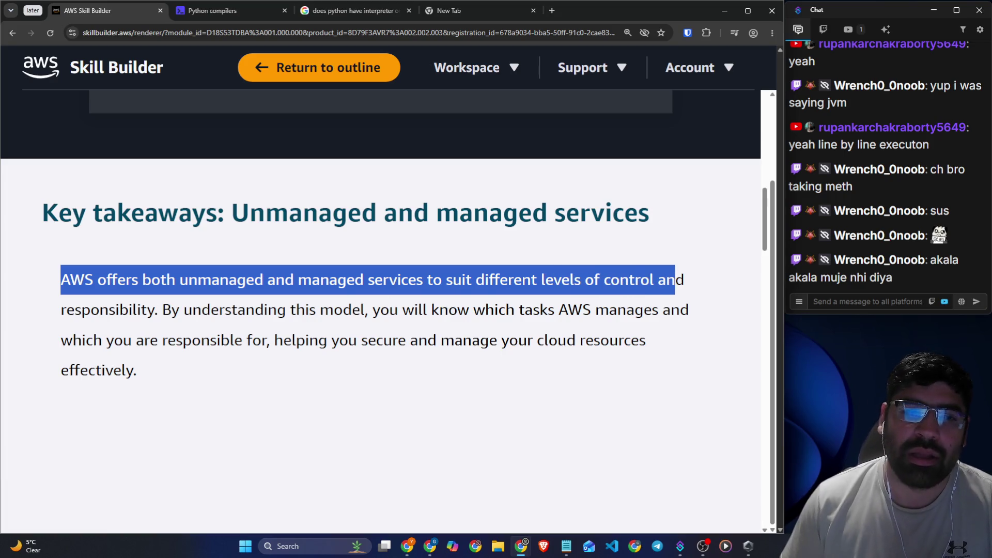
left_click_drag(127, 310, 679, 310)
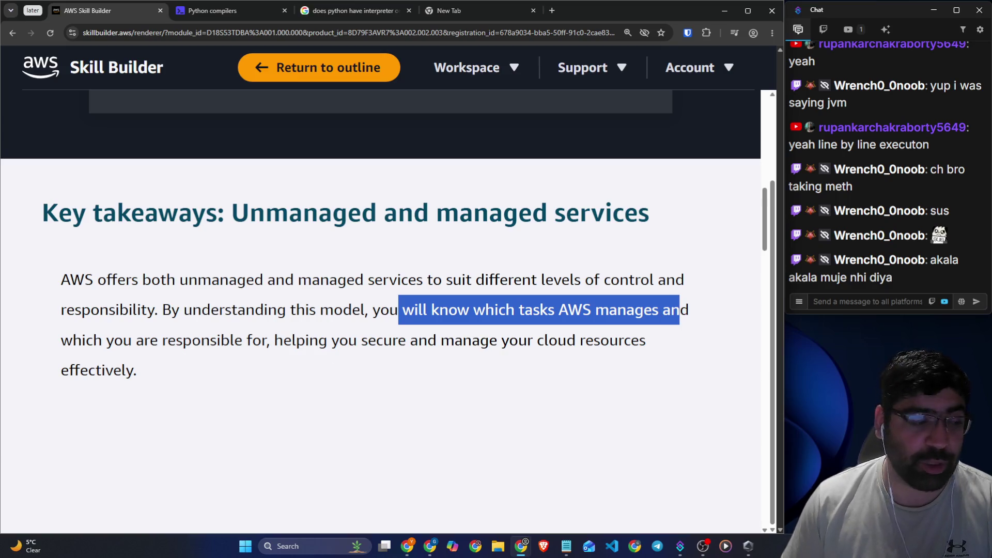
left_click_drag(319, 341, 631, 341)
- Clear stray highlights, then highlight the opening phrase and 'Unmanaged and managed' in the heading
scroll(270, 384, "down", 2)
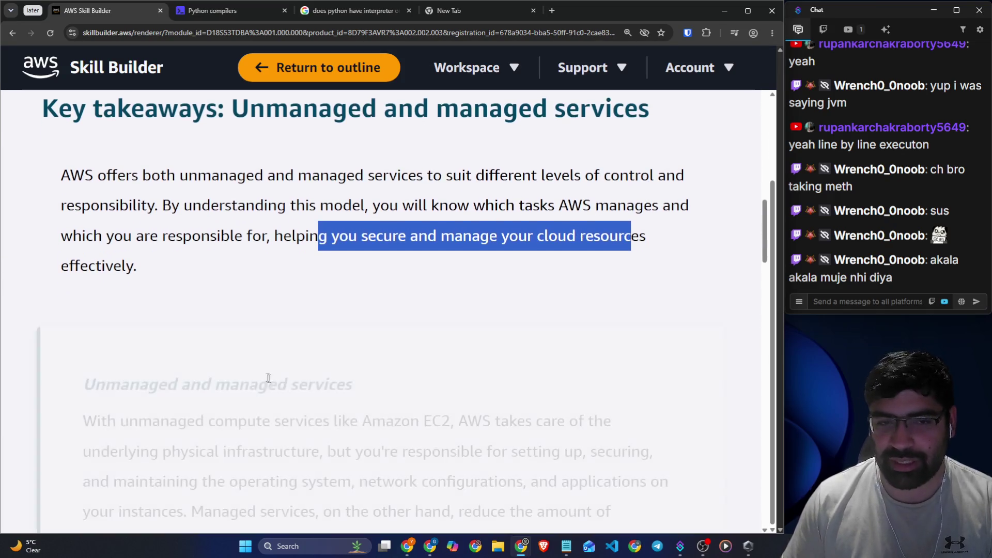
left_click(163, 271)
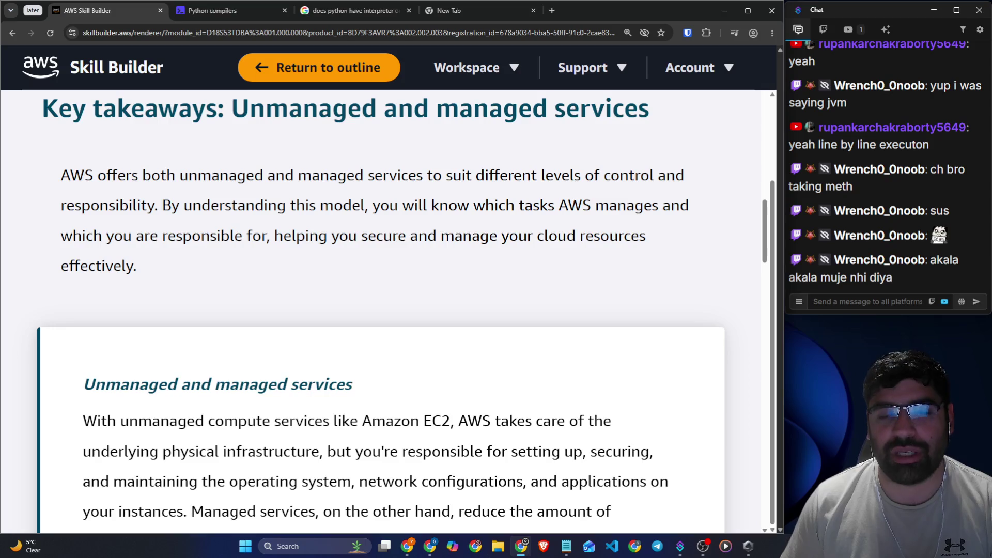
left_click_drag(114, 267, 158, 270)
left_click(370, 269)
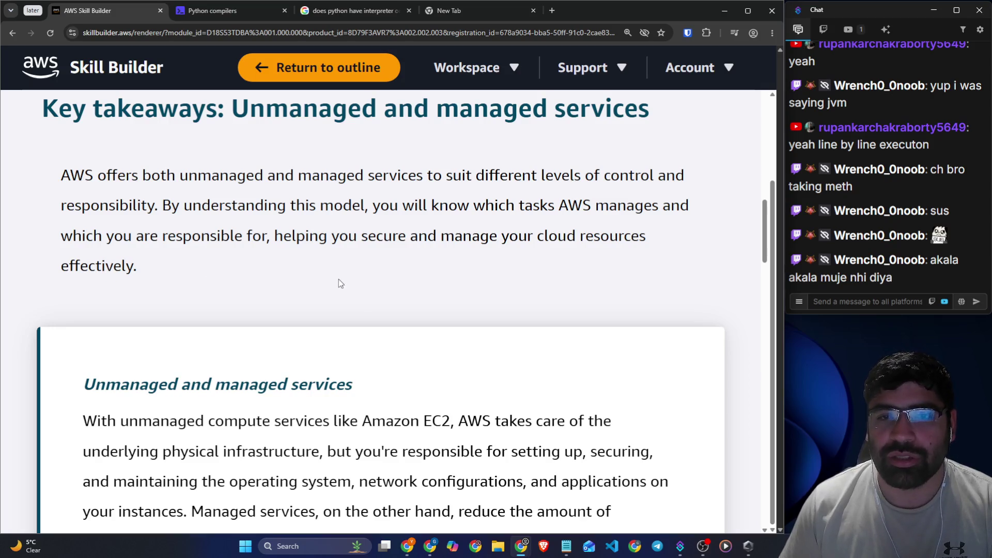
left_click_drag(49, 176, 299, 175)
left_click_drag(232, 110, 532, 109)
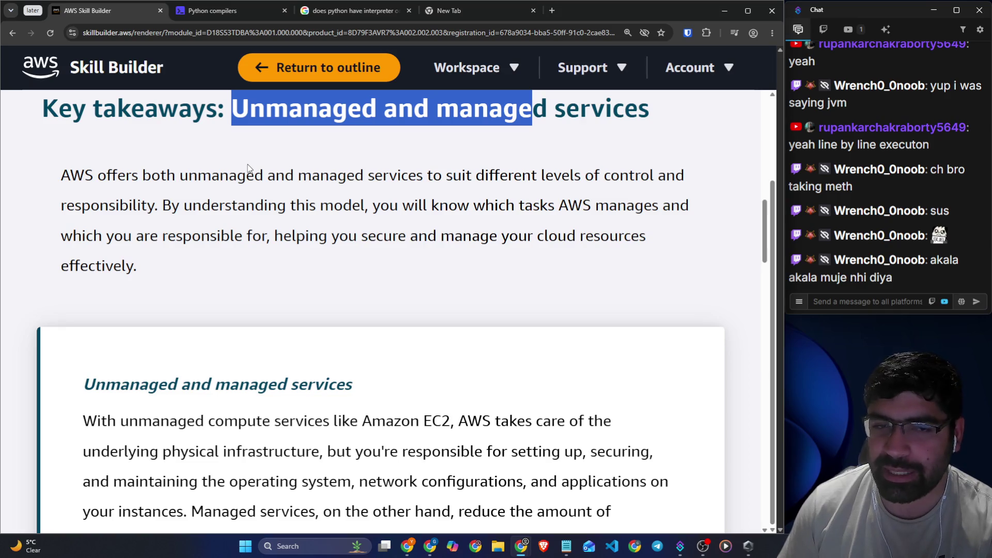
- Highlight the box heading and the EC2 customer duties: operating system, network configurations, applications
scroll(248, 167, "down", 5)
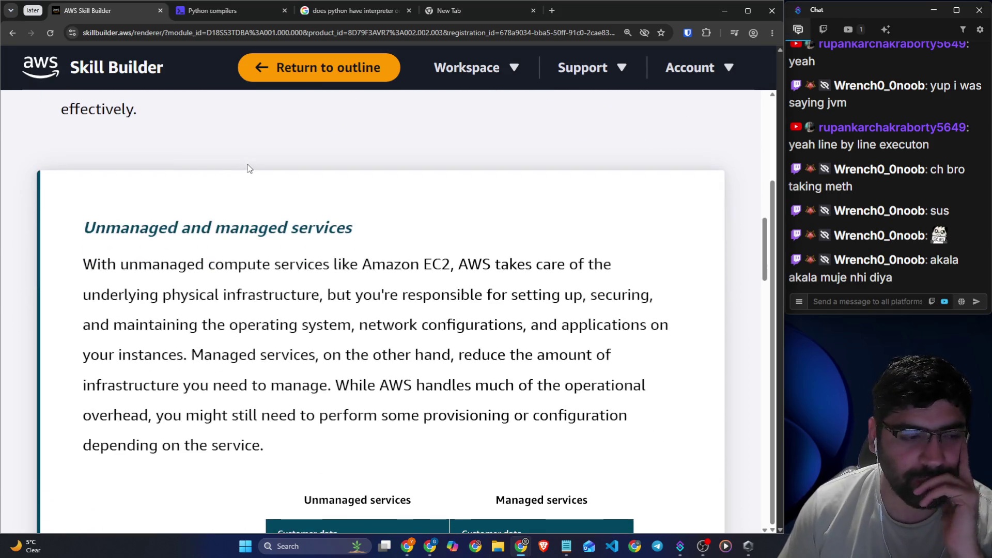
left_click_drag(81, 127, 354, 130)
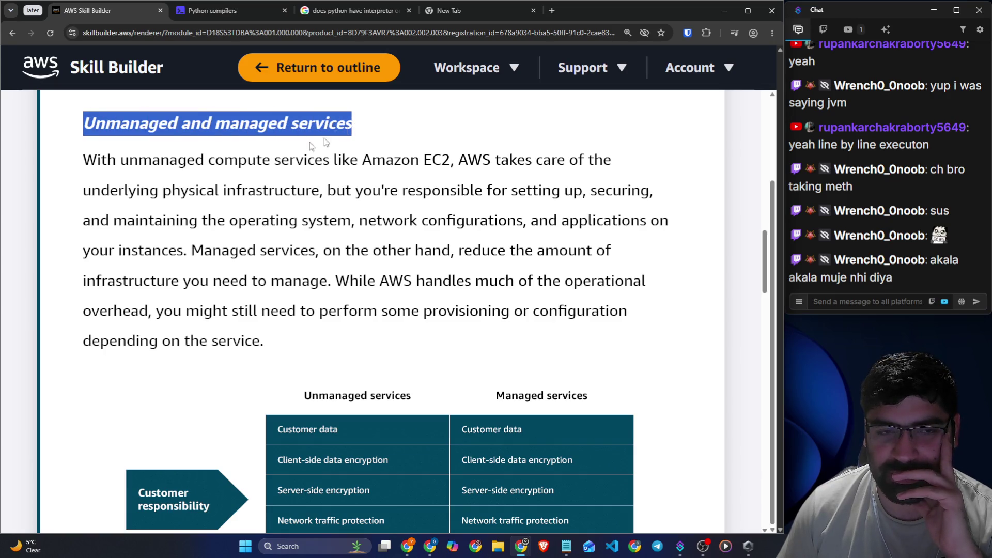
left_click_drag(72, 163, 610, 162)
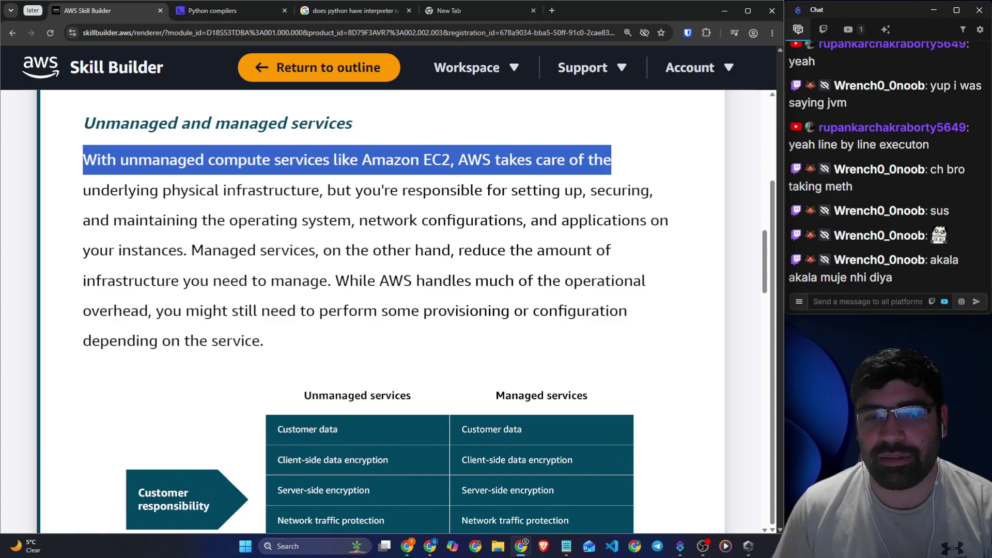
left_click_drag(337, 190, 631, 191)
left_click_drag(217, 220, 337, 221)
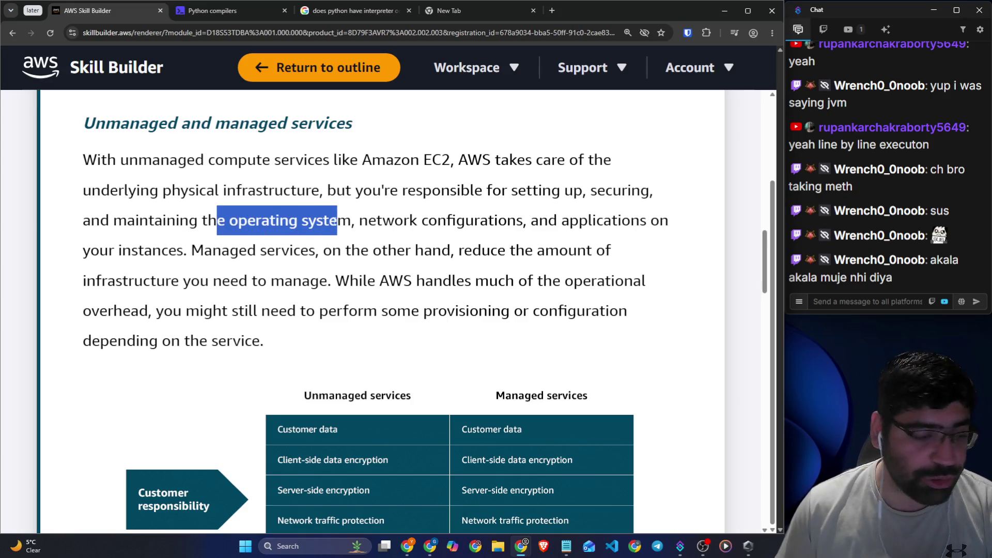
left_click_drag(355, 220, 507, 220)
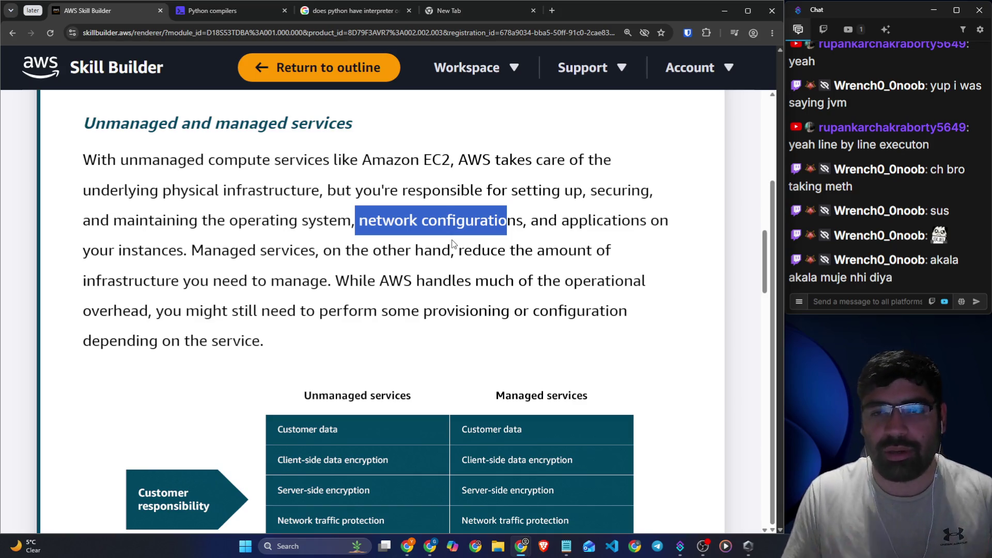
left_click(563, 235)
left_click_drag(531, 222, 351, 222)
left_click_drag(578, 222, 660, 222)
left_click_drag(91, 250, 168, 250)
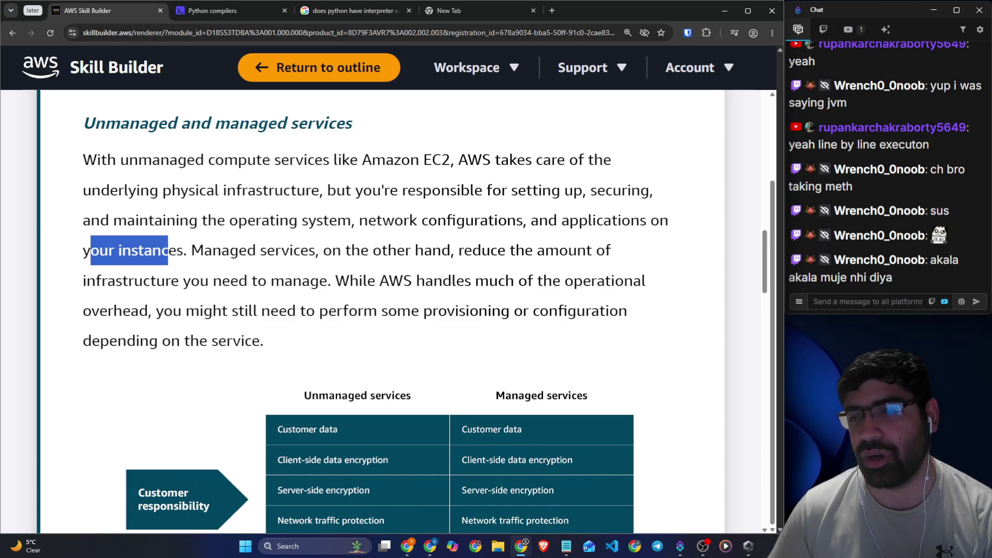
- Highlight the phrases on infrastructure you manage, AWS operational overhead, and provisioning or configuration
left_click_drag(192, 252, 231, 252)
left_click_drag(166, 280, 331, 281)
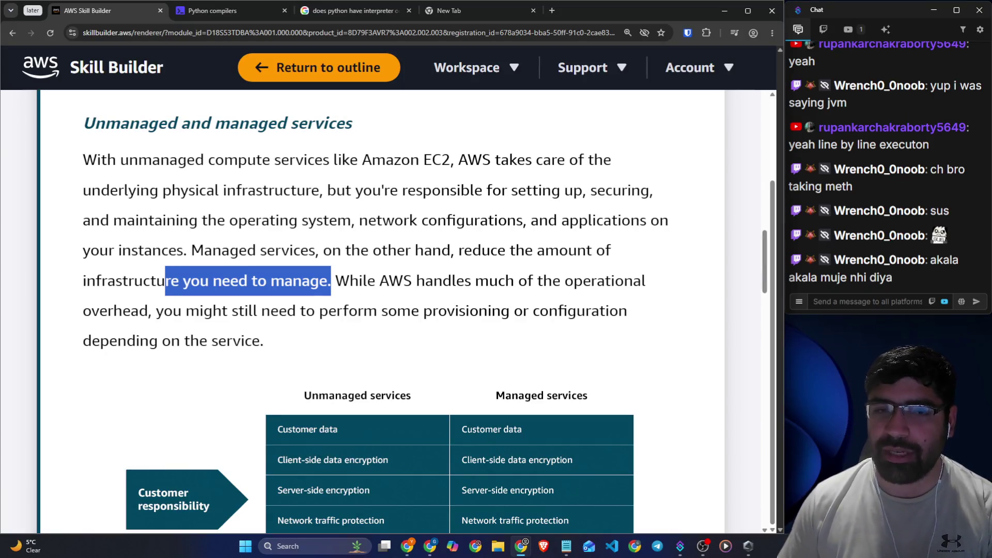
mouse_move(238, 220)
left_mouse_down()
mouse_move(385, 241)
mouse_move(517, 221)
mouse_move(641, 221)
left_mouse_up()
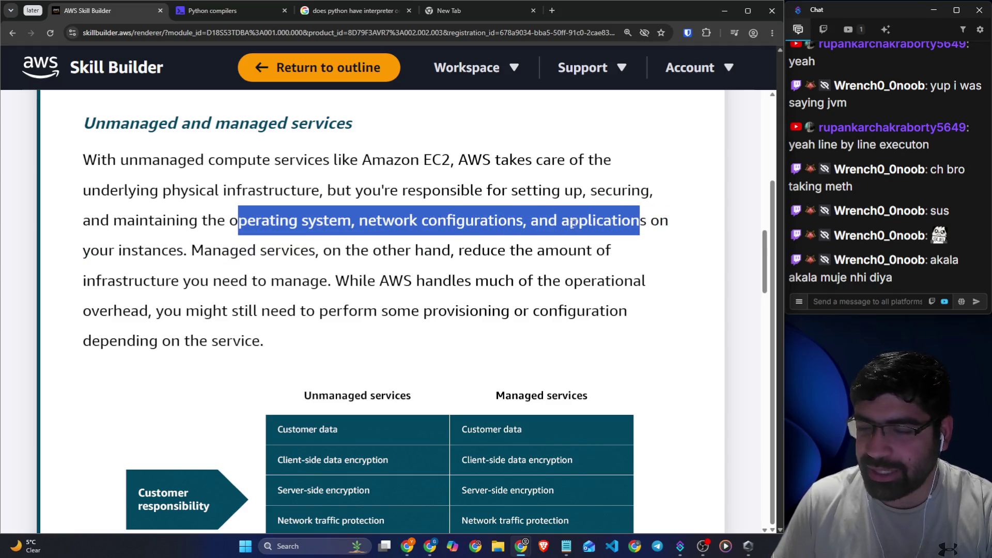
left_click_drag(332, 281, 646, 282)
left_click_drag(153, 310, 605, 310)
scroll(395, 282, "down", 2)
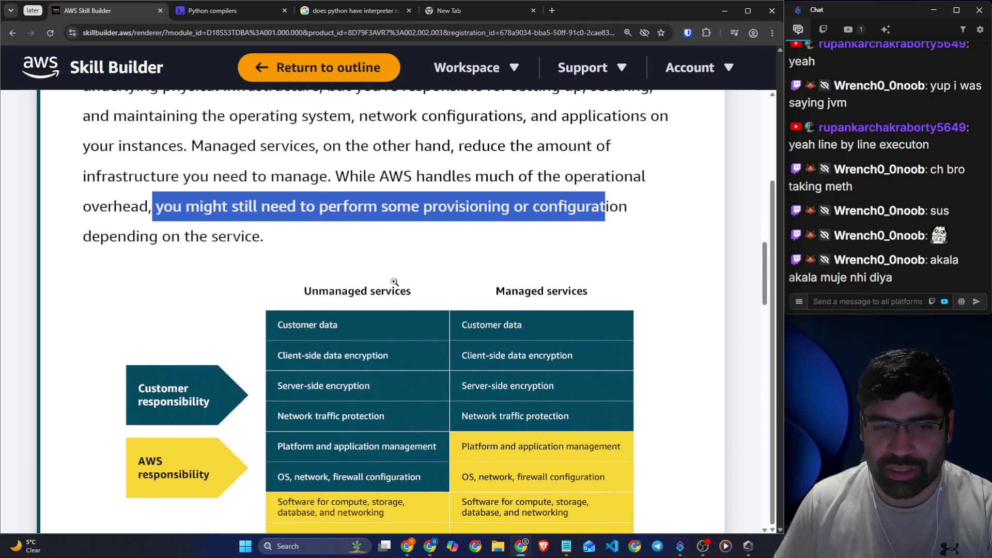
- View the responsibility diagram enlarged, close it, and continue to the managed-services rows
scroll(395, 281, "down", 3)
right_click(342, 243)
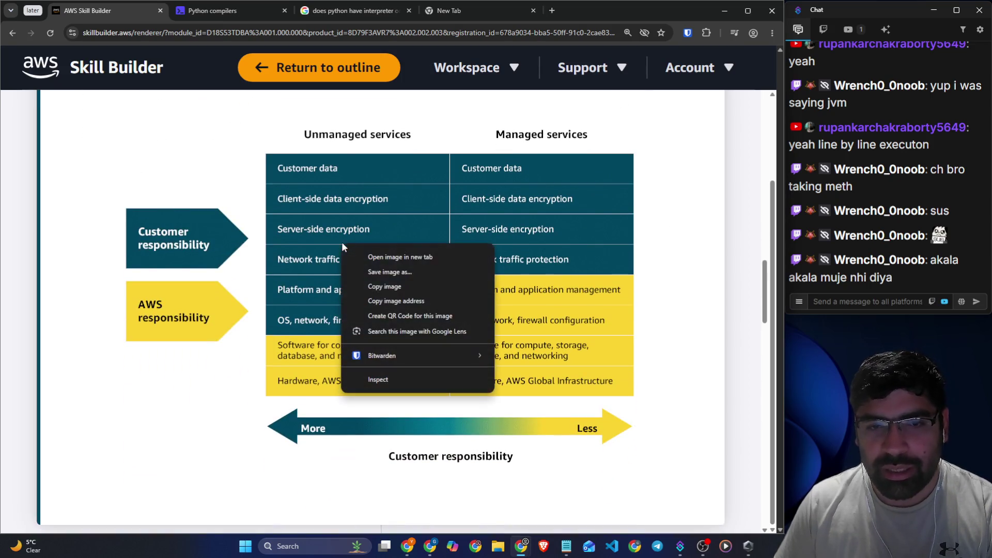
left_click(309, 233)
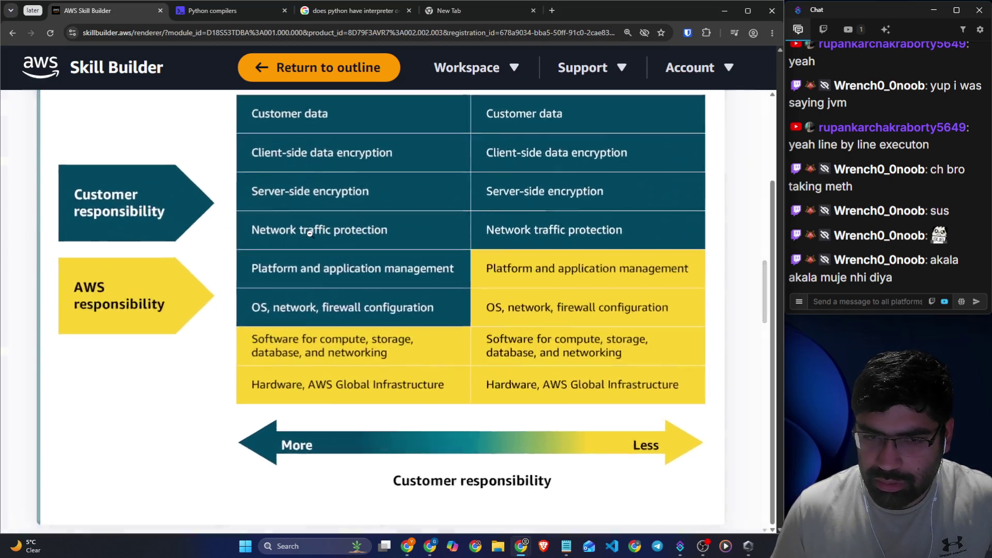
left_click(383, 282)
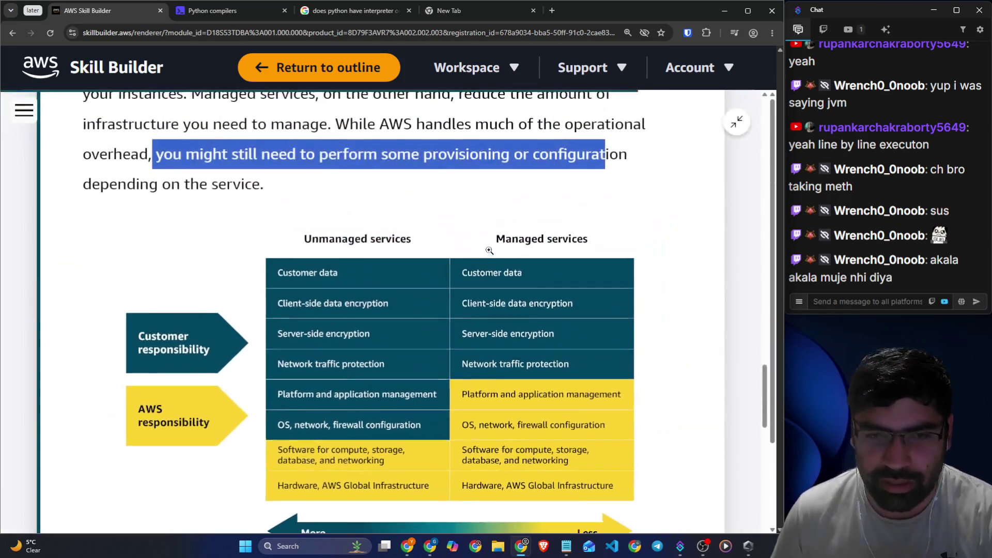
scroll(708, 269, "down", 1)
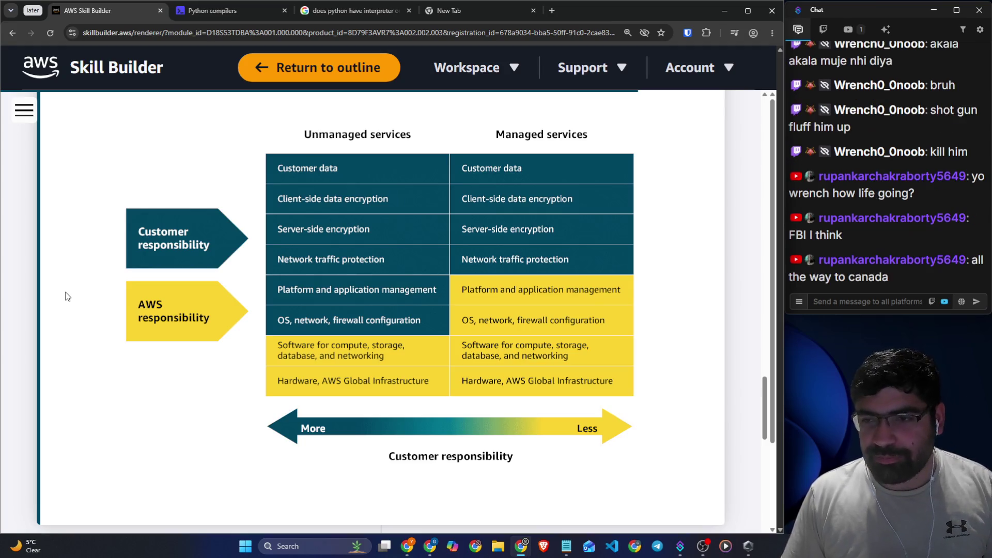
left_click(877, 299)
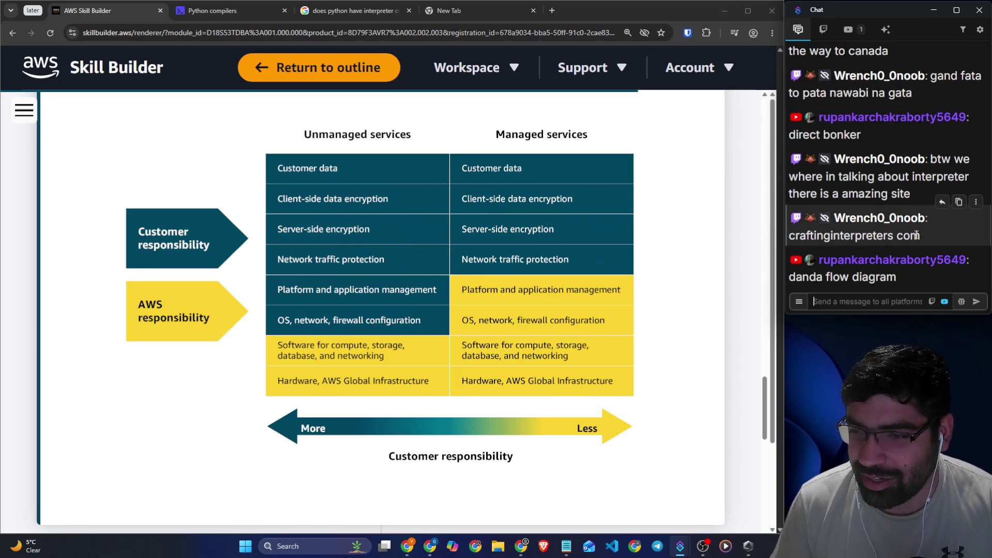
left_click_drag(920, 234, 788, 234)
key("ctrl+c")
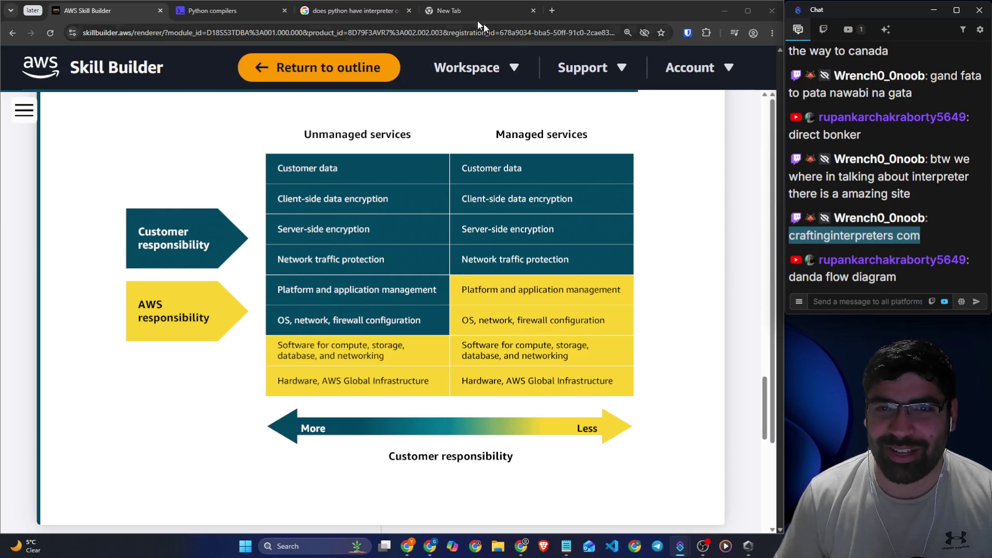
- In the new tab, search Google for the pasted 'craftinginterpreters com'
left_click(450, 18)
left_click(450, 34)
key("ctrl+v")
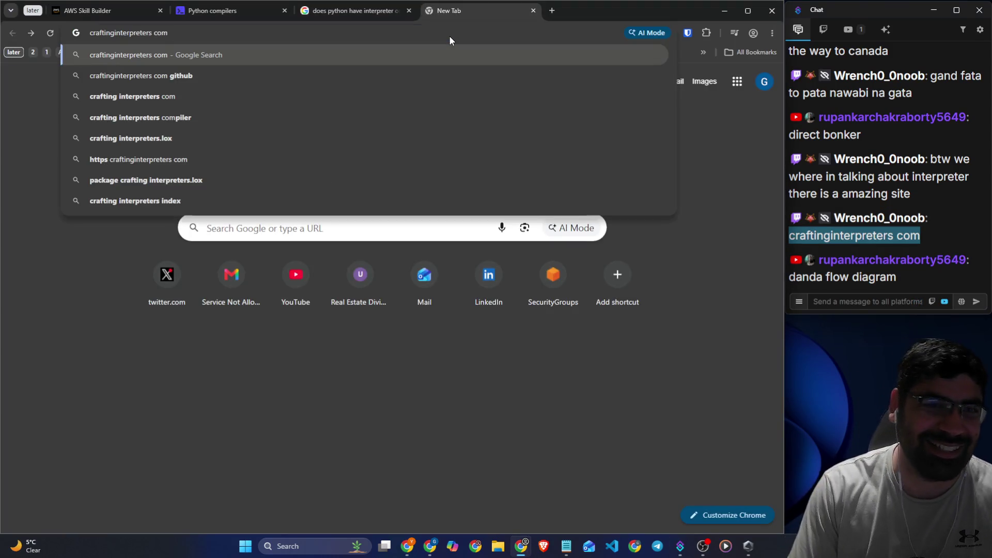
key("Return")
- Browse the Crafting Interpreters home page, then return to the search results
left_click(115, 193)
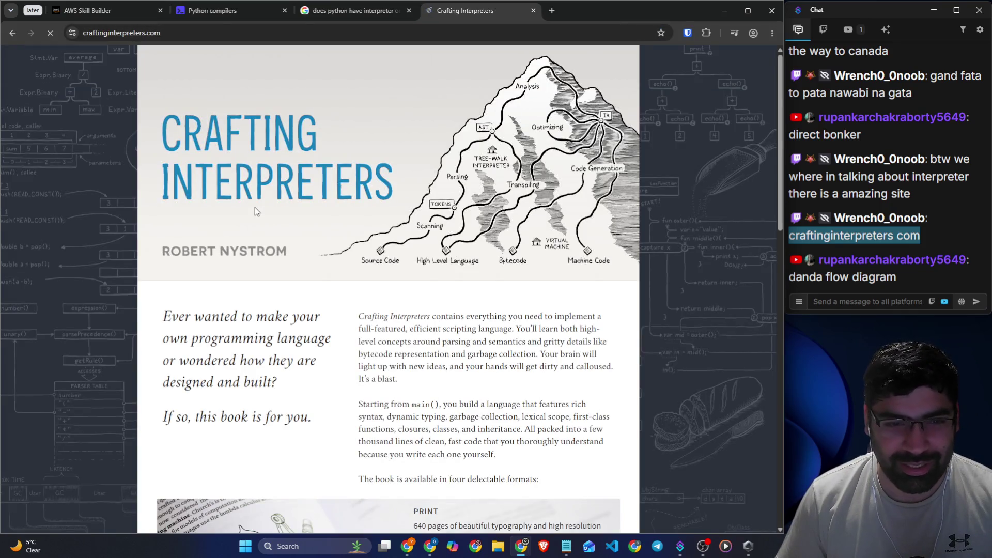
scroll(273, 214, "down", 3)
scroll(273, 214, "down", 15)
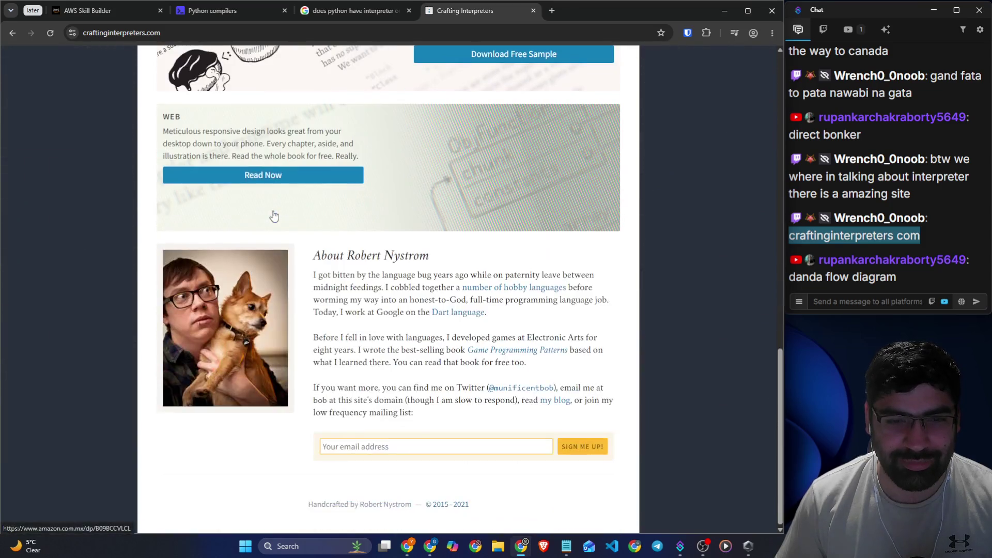
scroll(284, 217, "up", 18)
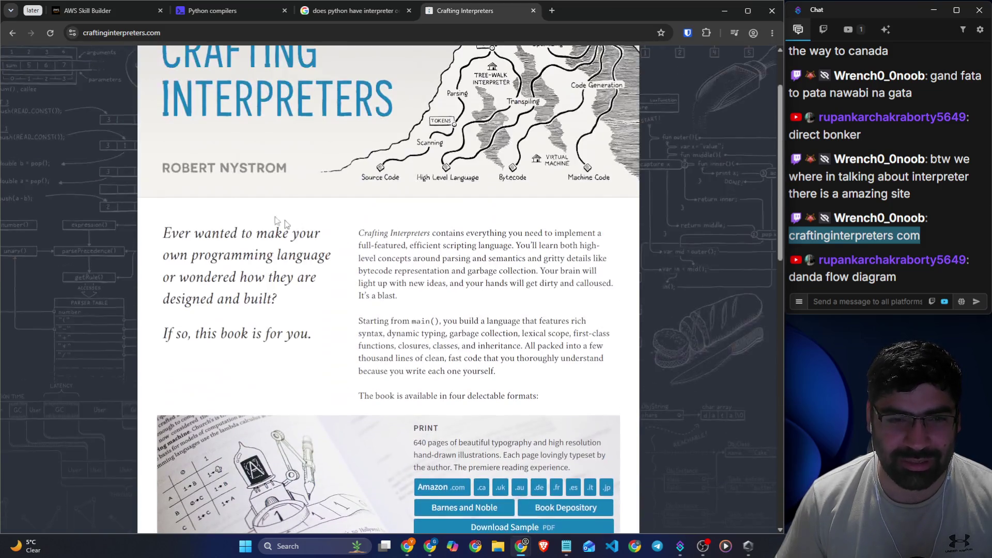
scroll(501, 471, "down", 1)
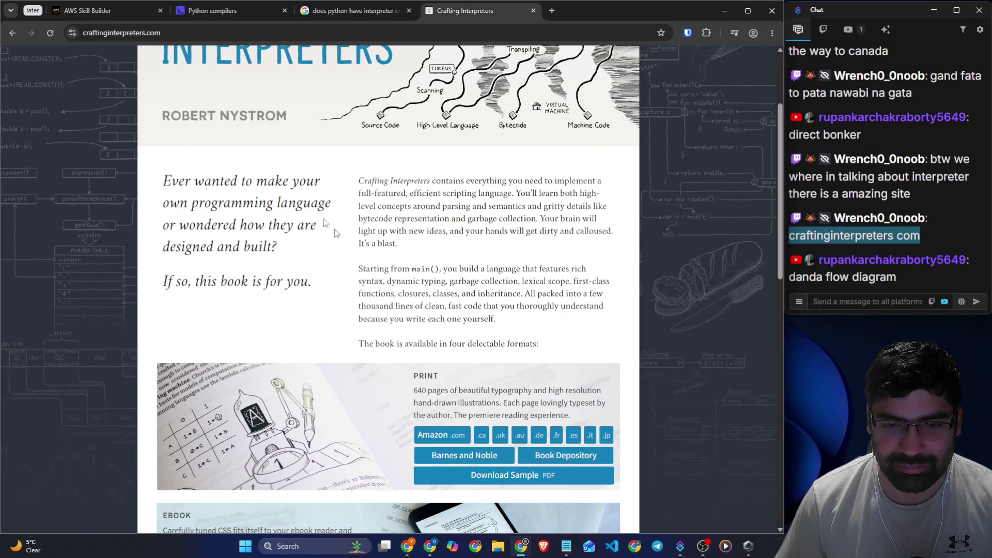
left_click(13, 34)
scroll(343, 225, "down", 7)
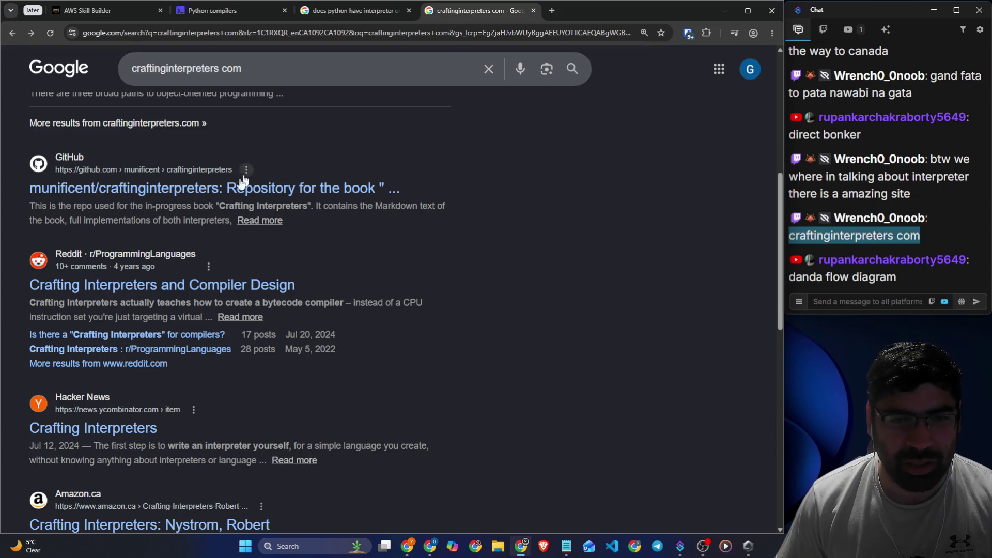
- Open the munificent/craftinginterpreters GitHub repository, skim its README, and return to the AWS Skill Builder lesson
left_click(228, 189)
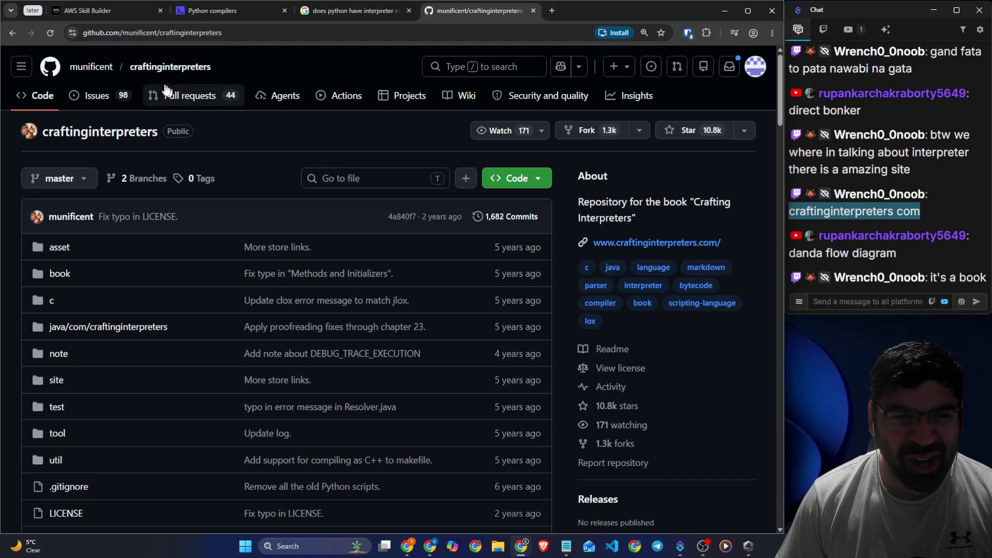
left_click(88, 15)
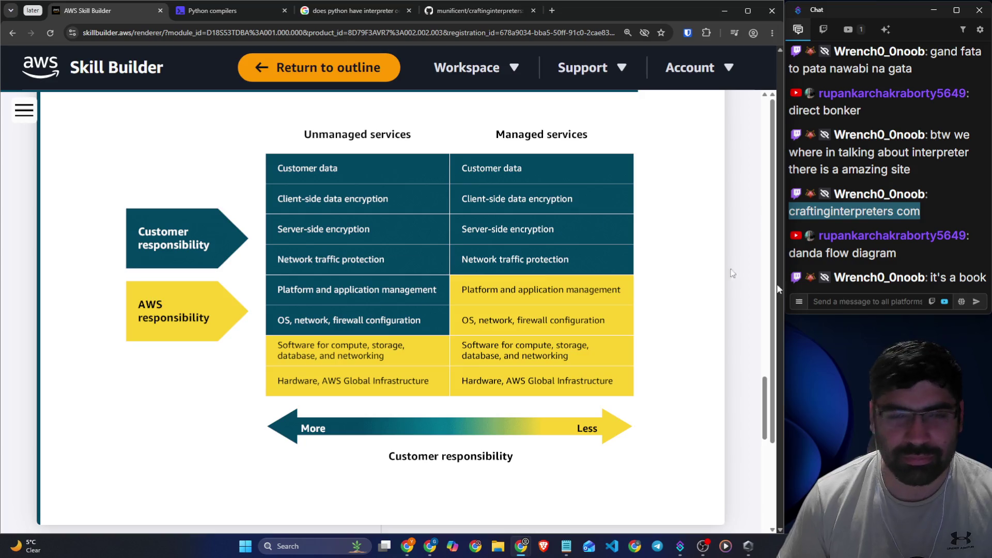
left_click(445, 13)
scroll(306, 266, "down", 15)
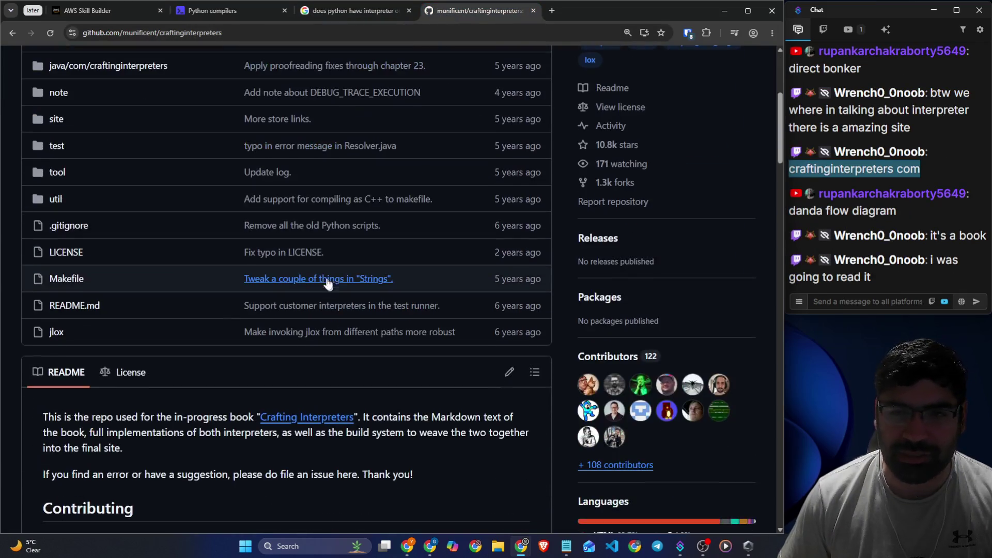
scroll(312, 246, "up", 15)
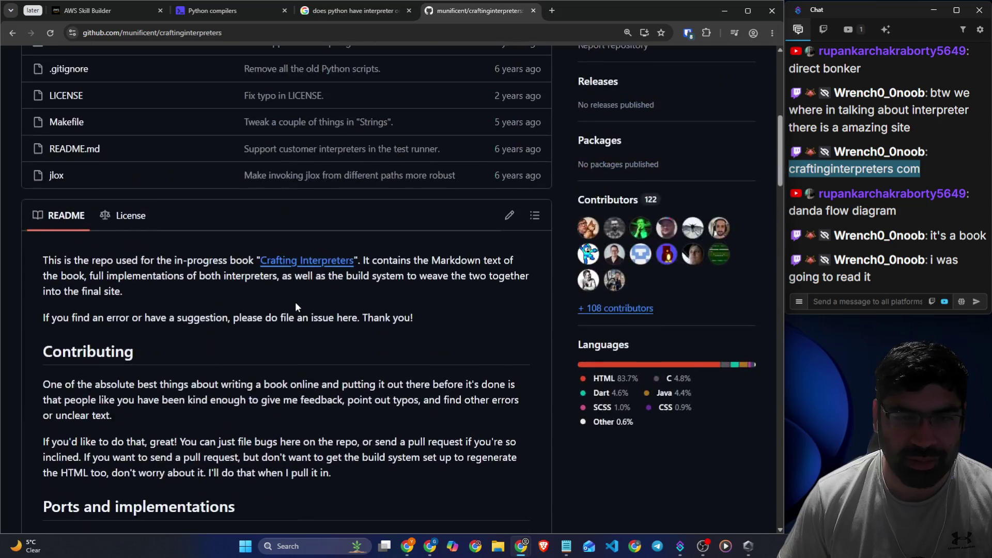
left_click(76, 12)
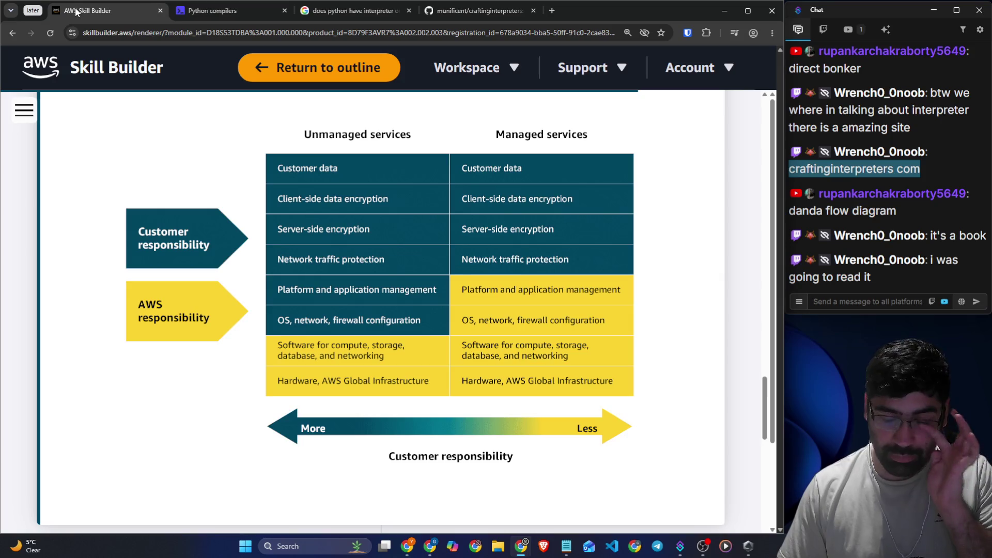
left_click(851, 303)
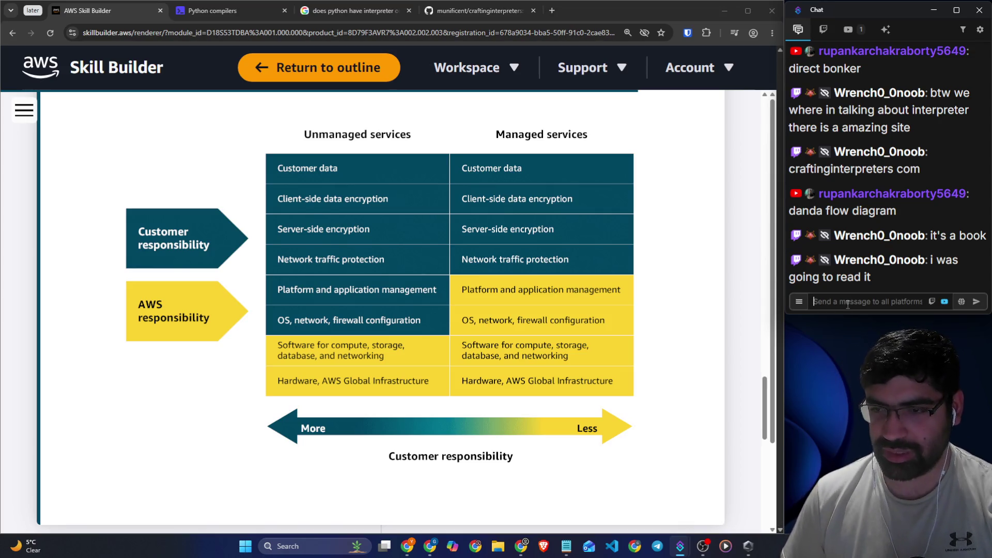
- Set the page zoom to 150% and expand the responsibility diagram into its image view
left_click(848, 304)
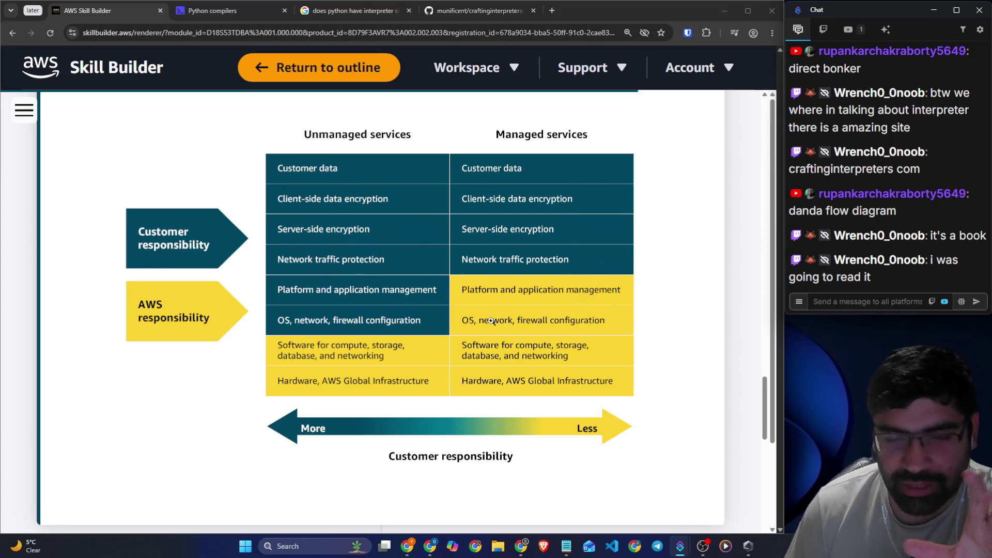
key("ctrl+minus")
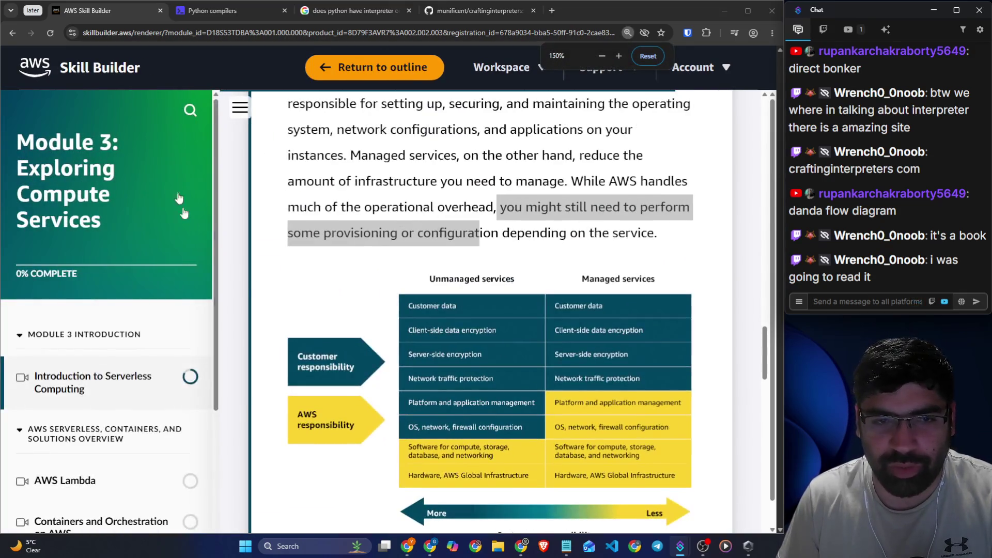
left_click(337, 250)
left_click(337, 250)
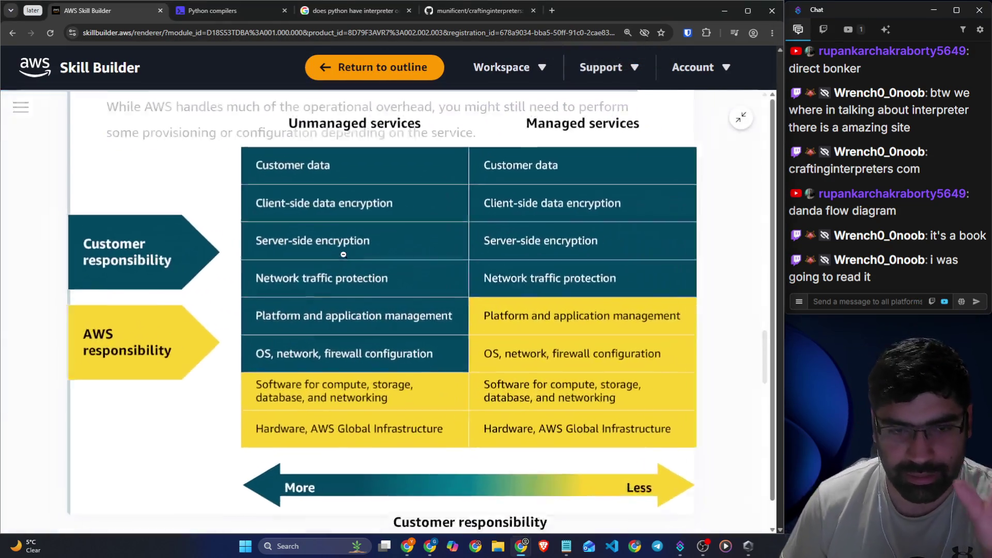
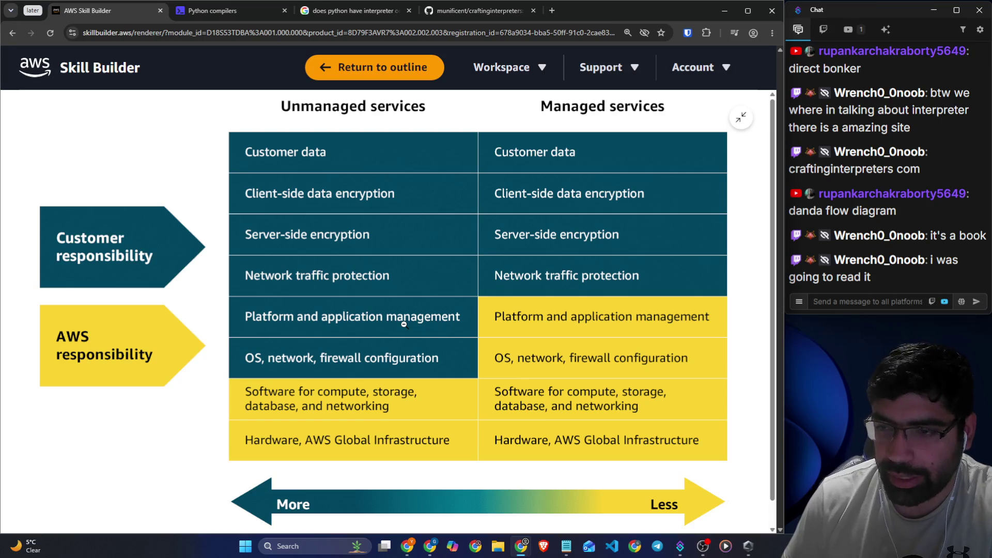
- Close the zoomed diagram and scroll down to the Fully-managed services paragraph and three-column table
left_click(404, 324)
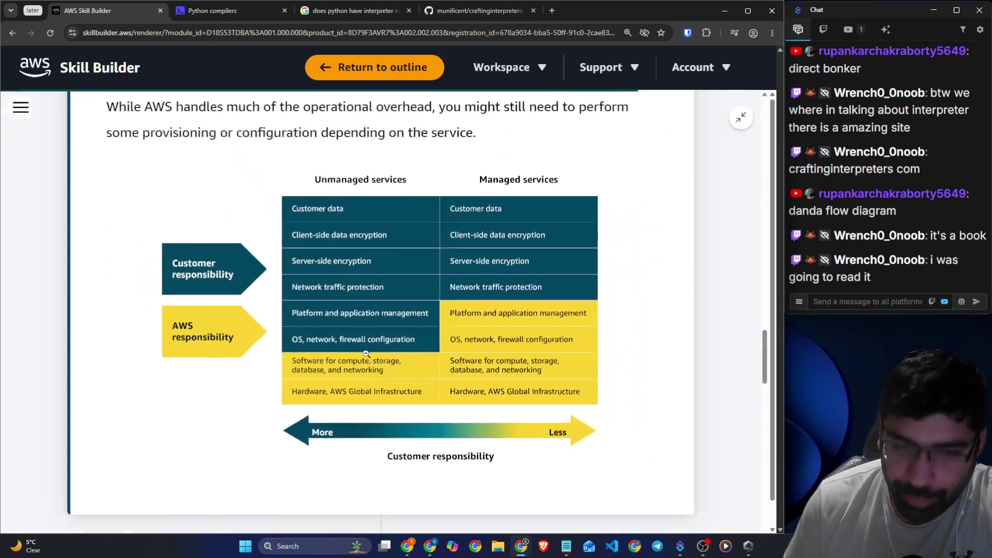
scroll(341, 259, "down", 3)
left_click(333, 251)
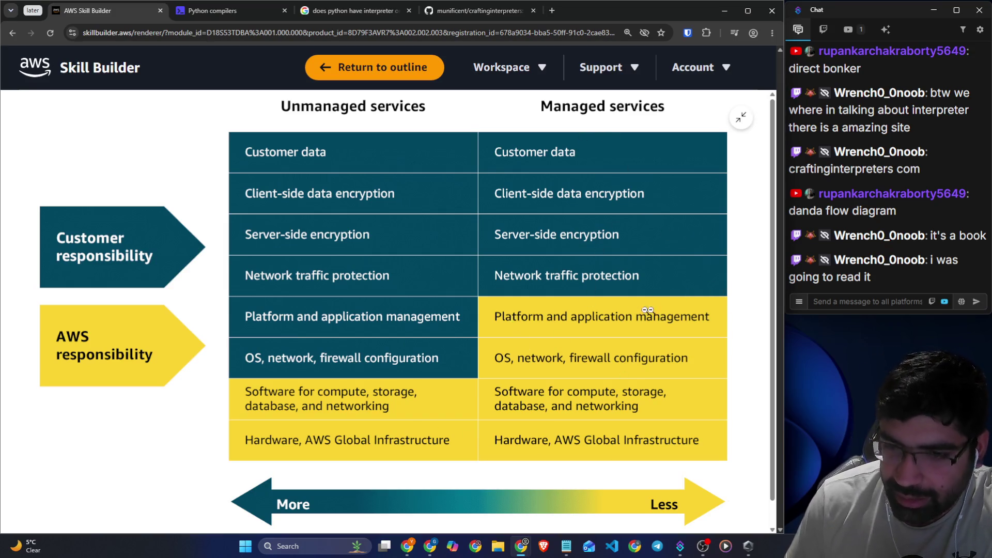
left_click(752, 396)
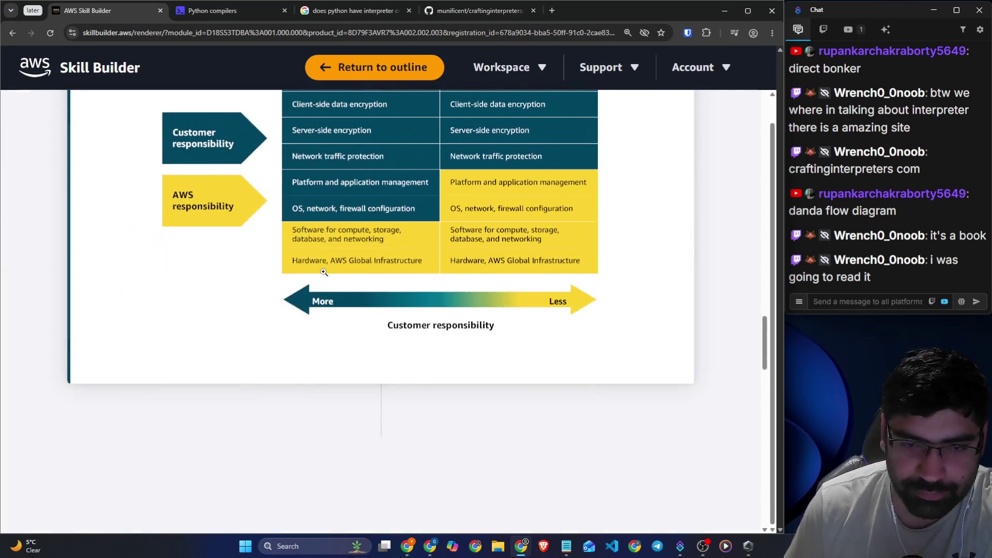
scroll(324, 274, "down", 5)
mouse_move(107, 176)
left_mouse_down()
mouse_move(265, 178)
mouse_move(277, 207)
mouse_move(640, 207)
left_mouse_up()
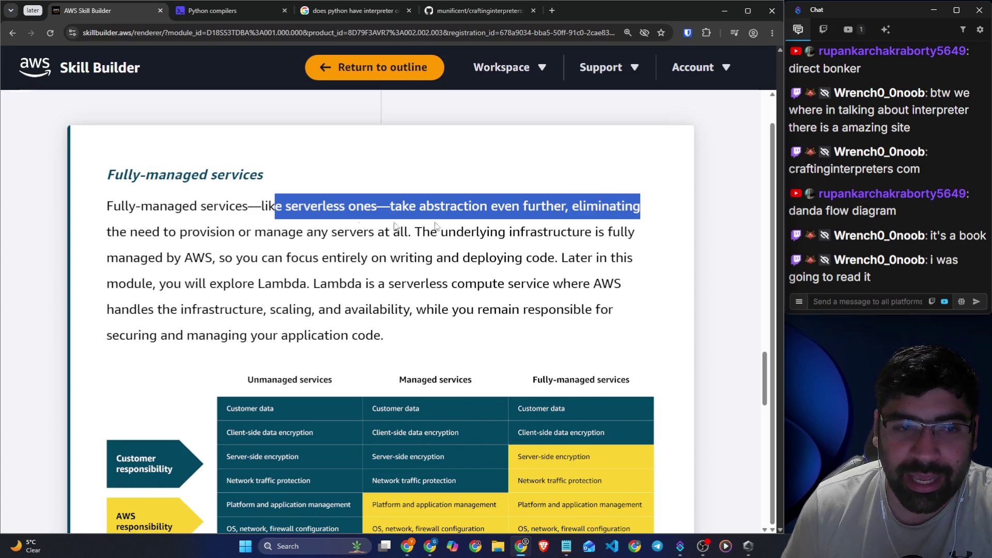
- Highlight the paragraph lines about provisioning servers, underlying infrastructure and focusing on writing code
left_click_drag(138, 232, 635, 234)
left_click_drag(181, 258, 208, 258)
left_click_drag(225, 258, 547, 258)
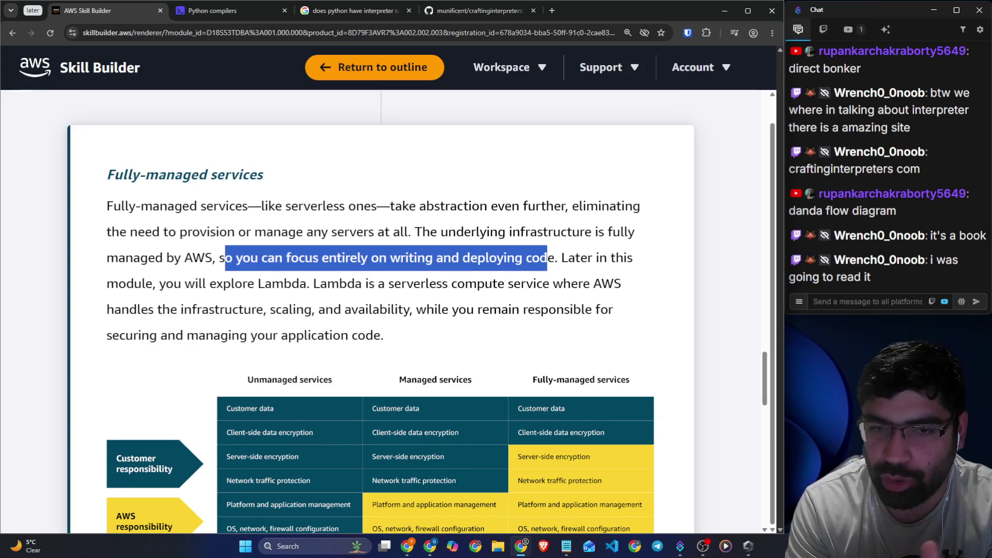
left_click_drag(567, 257, 628, 258)
left_click(448, 276)
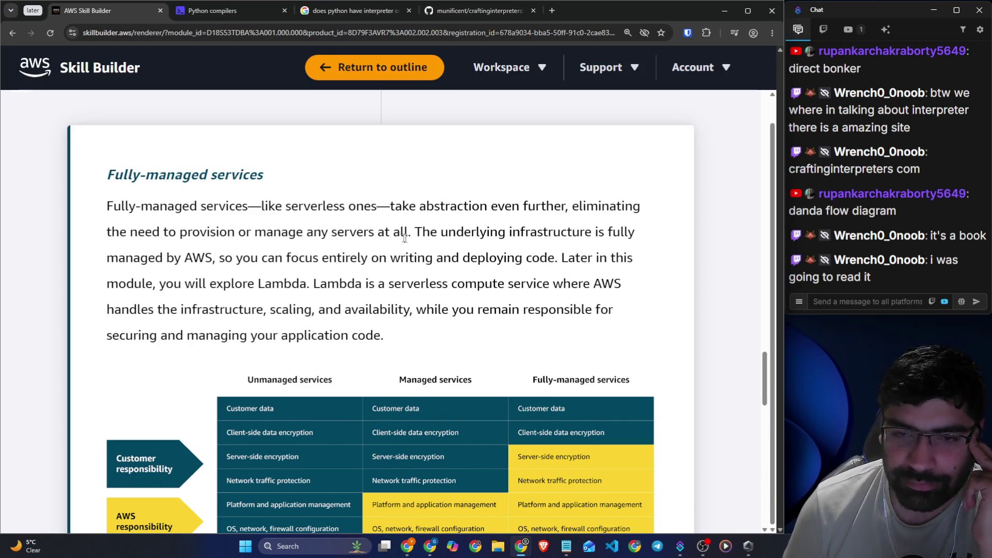
- Highlight the Lambda serverless and scaling sentences, then bring up the responsibility diagram's image menu
scroll(404, 238, "down", 1)
left_click_drag(575, 207, 633, 207)
left_click_drag(174, 231, 614, 232)
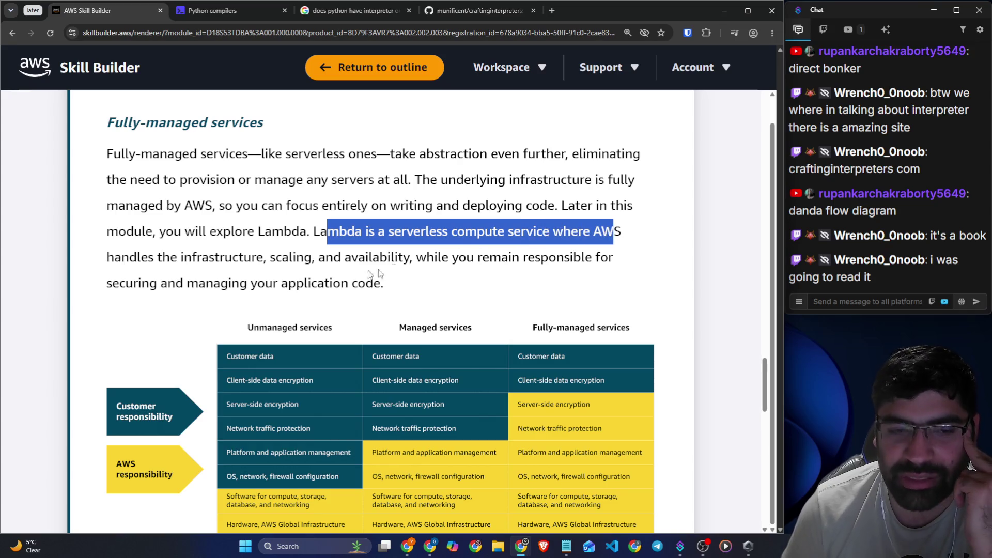
left_click_drag(251, 258, 610, 257)
scroll(314, 274, "down", 2)
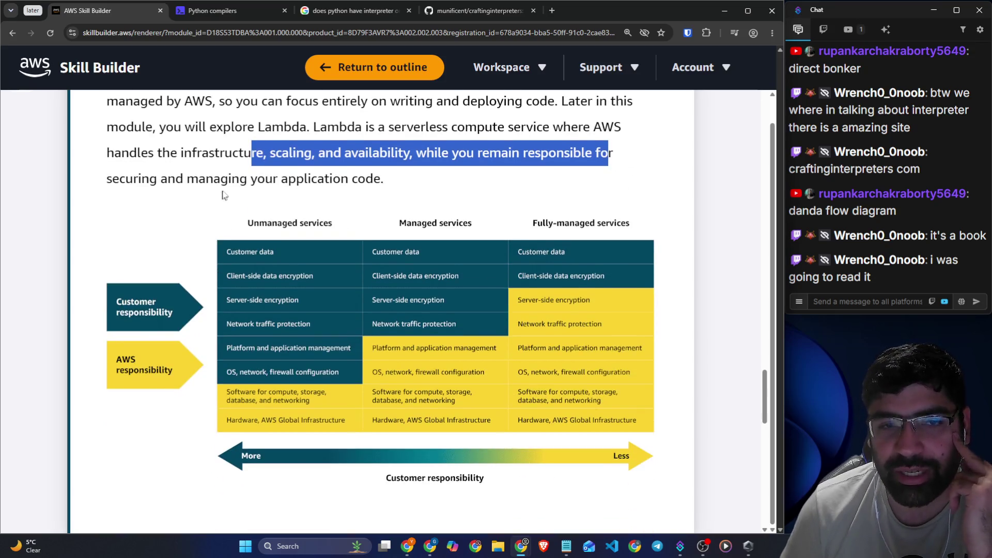
left_click(224, 195)
right_click(393, 287)
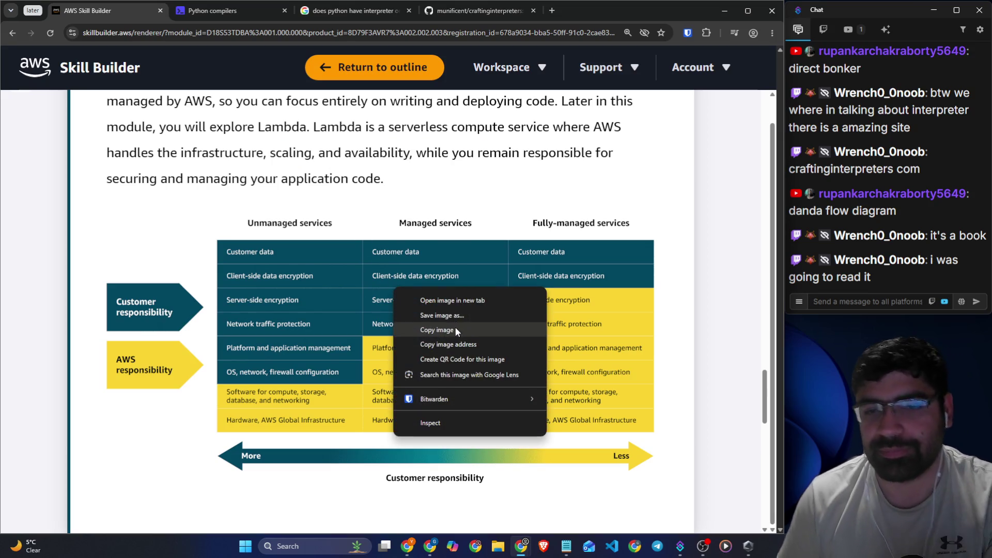
- Copy the responsibility diagram image and launch Discord from Windows search
left_click(413, 331)
left_click(289, 547)
type("discord")
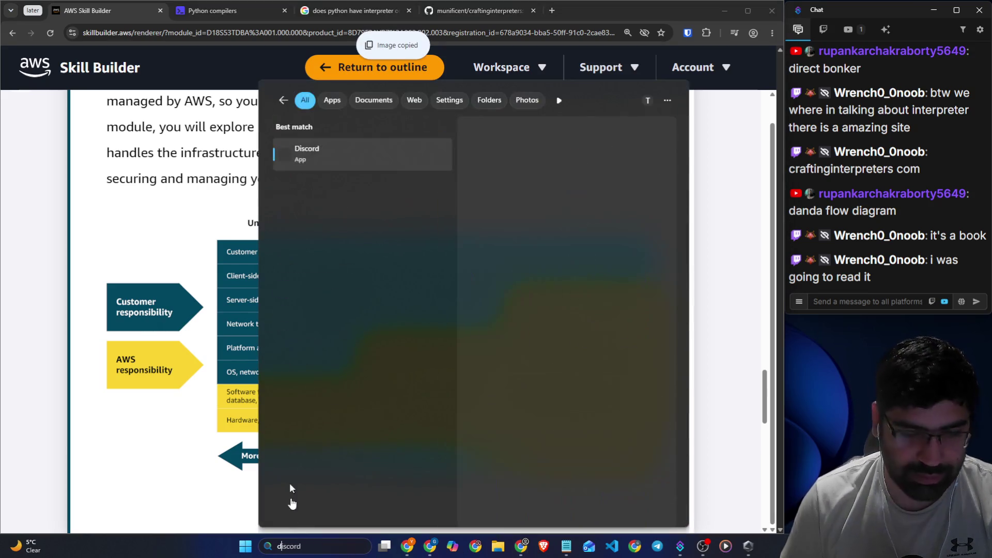
left_click(312, 160)
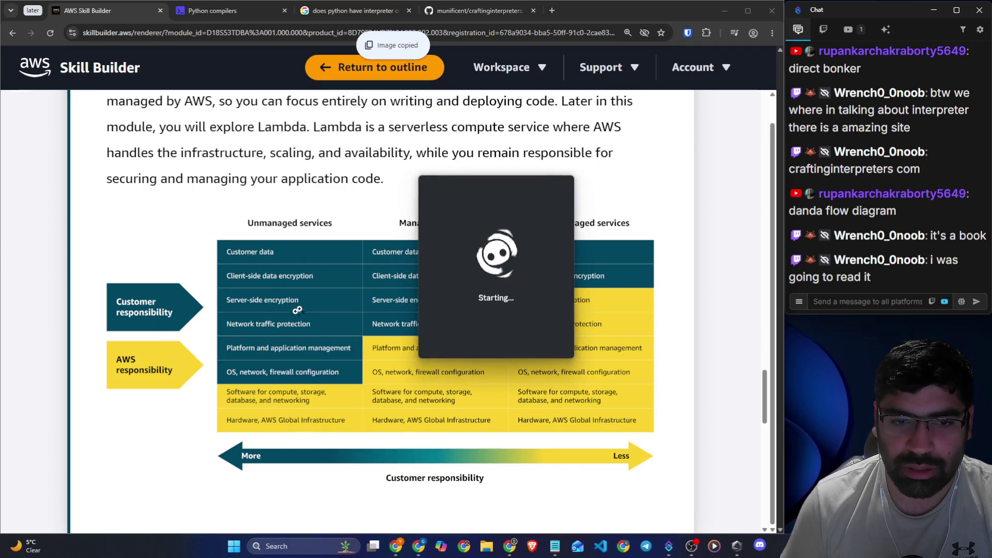
scroll(301, 250, "down", 3)
left_click(301, 250)
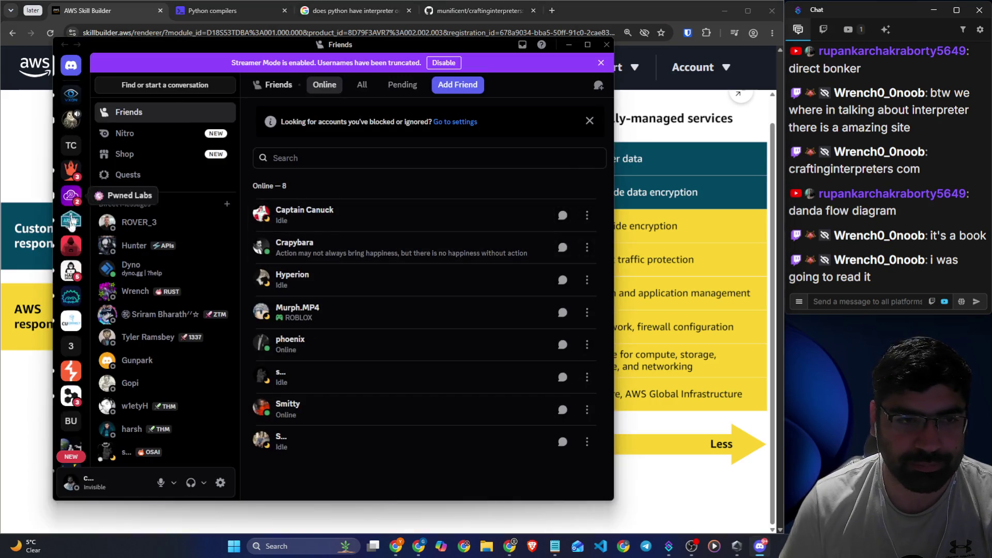
- Post the diagram image in Hackers Pub's #just-chatting channel, then return to the lesson
left_click(71, 246)
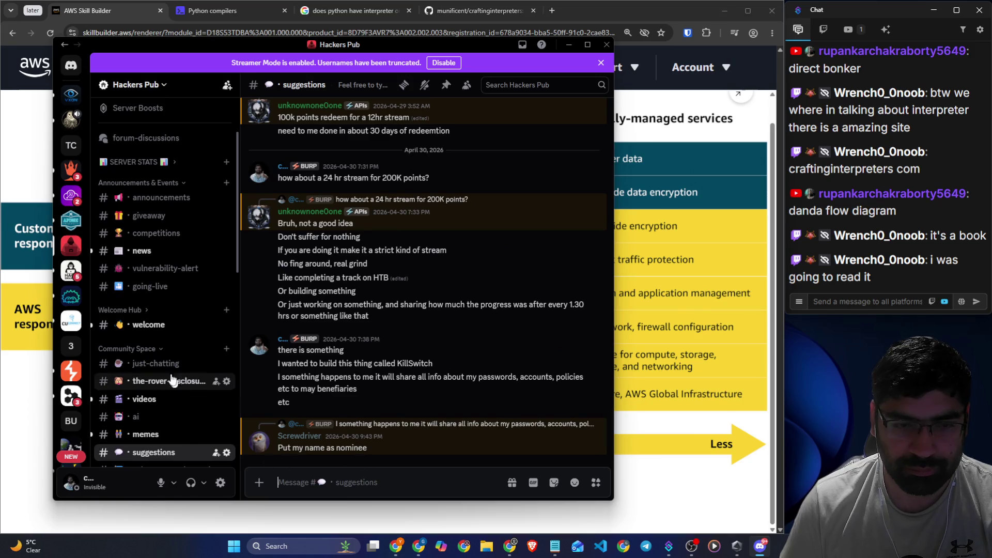
left_click(155, 363)
key("ctrl+v")
key("Return")
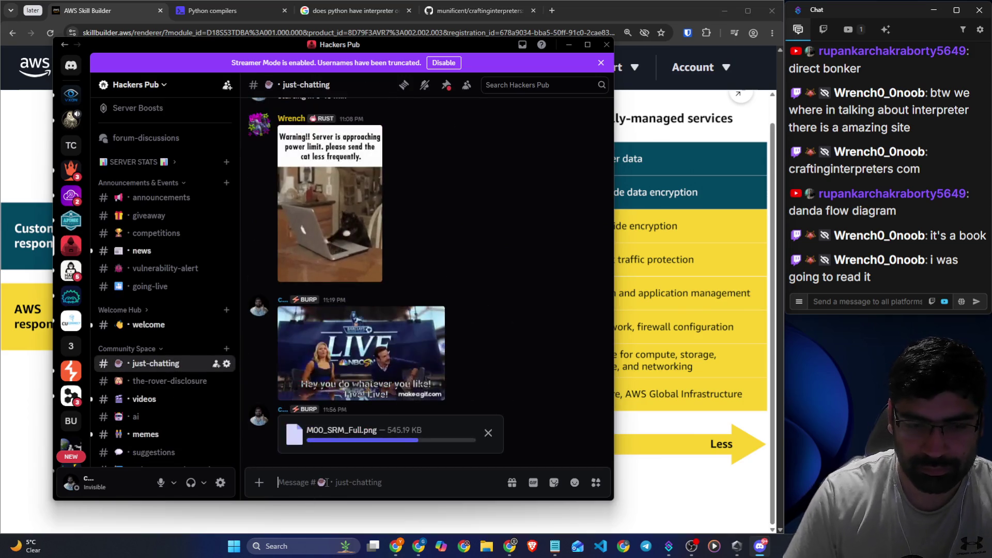
left_click(660, 486)
left_click(660, 486)
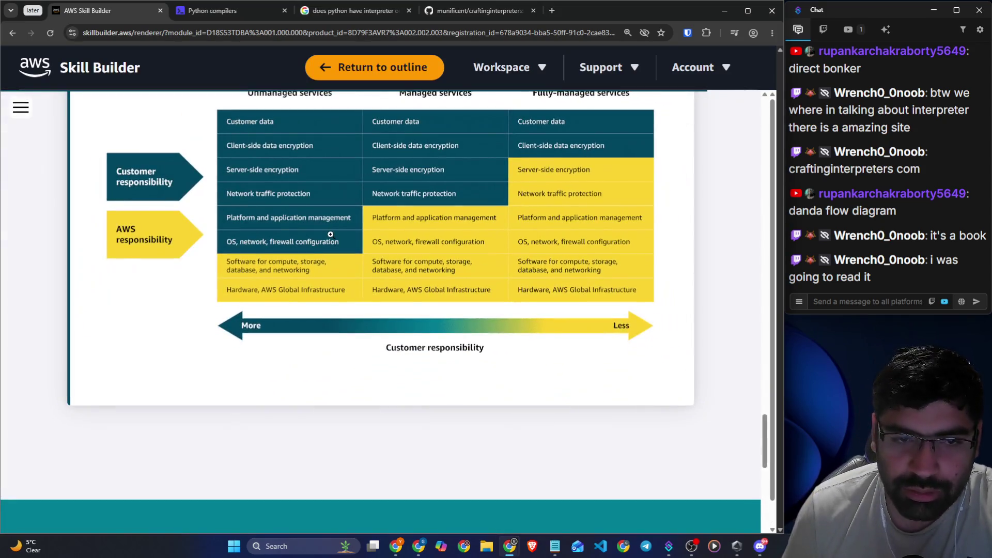
- View the three-column diagram enlarged, close it, and scroll down to the Test your skills question
left_click(330, 234)
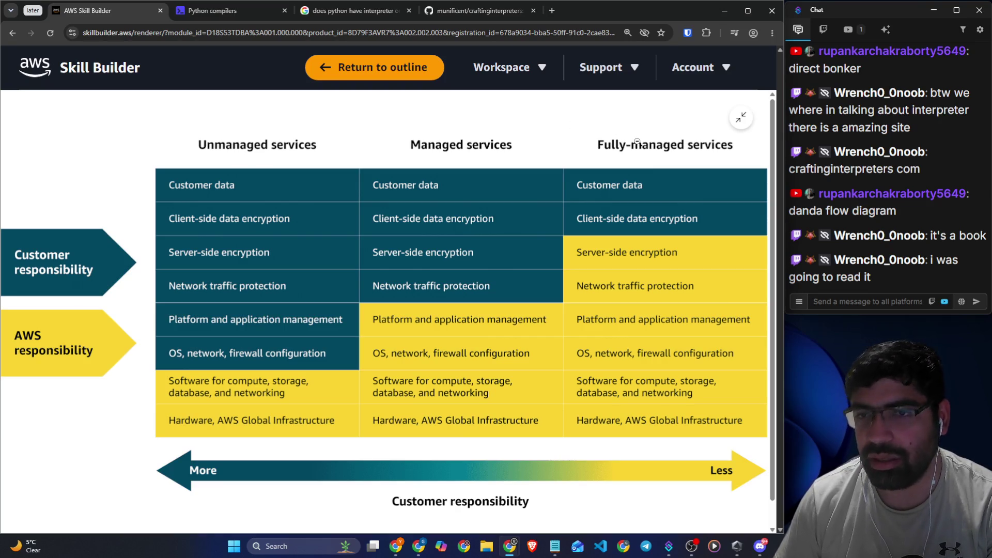
left_click(752, 121)
scroll(284, 202, "down", 5)
scroll(287, 202, "down", 5)
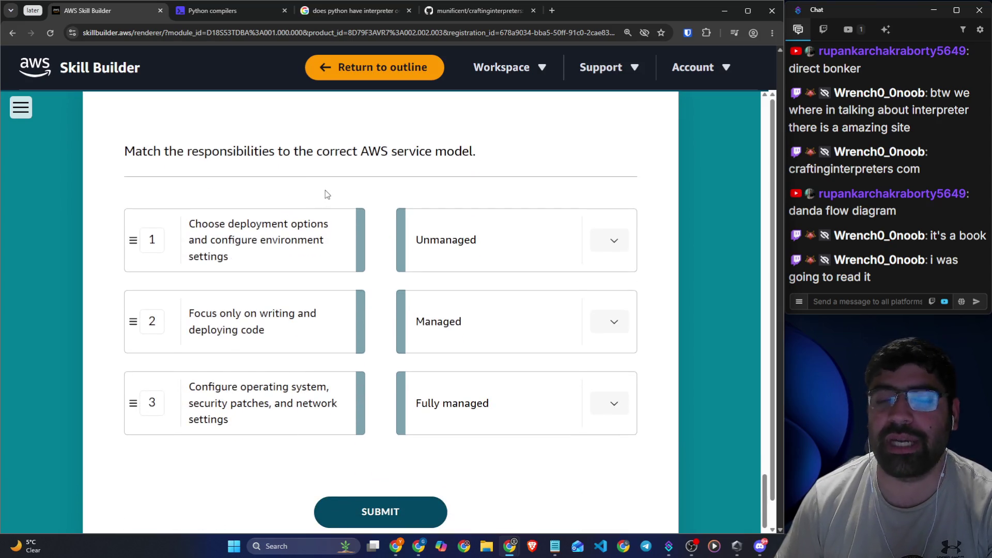
left_click_drag(98, 157, 487, 155)
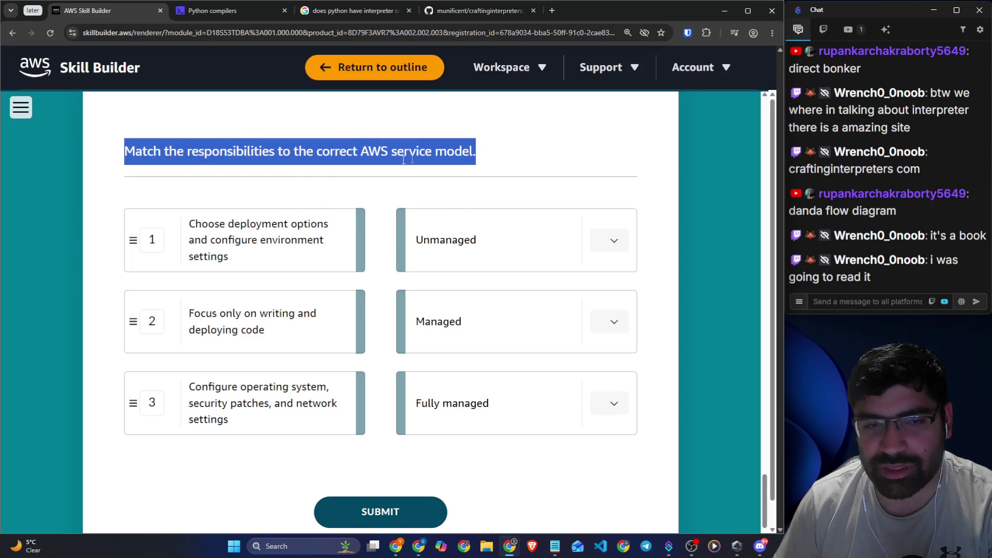
scroll(221, 184, "down", 1)
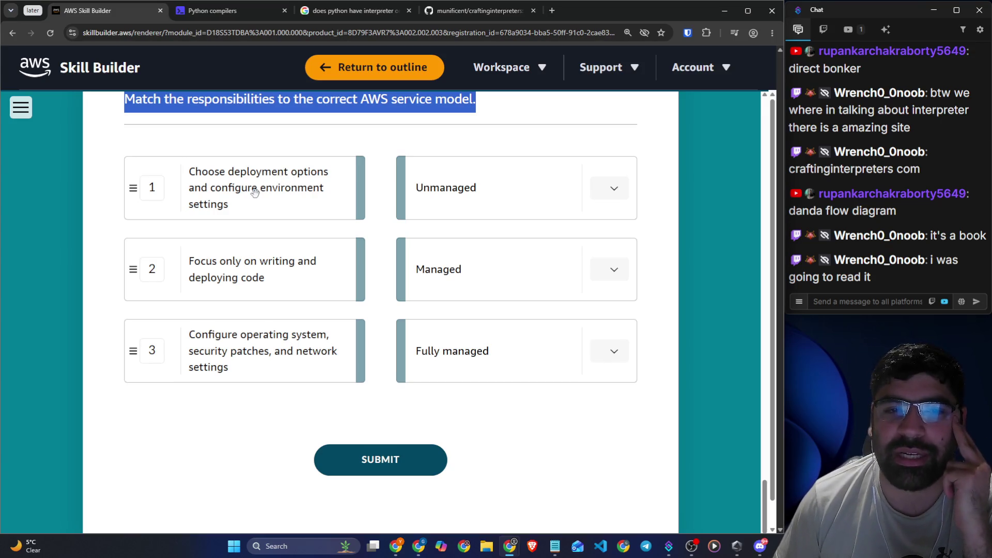
scroll(254, 192, "down", 1)
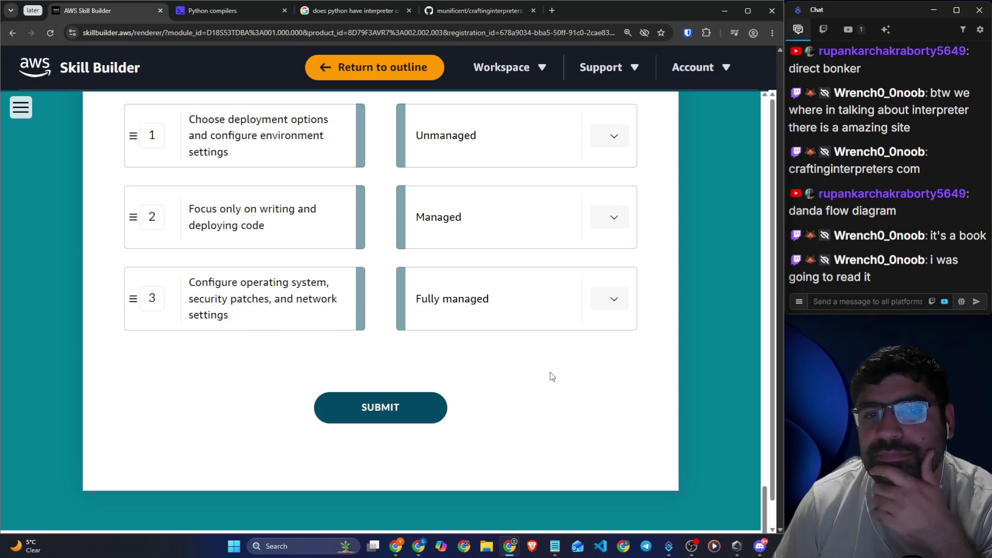
scroll(560, 372, "up", 1)
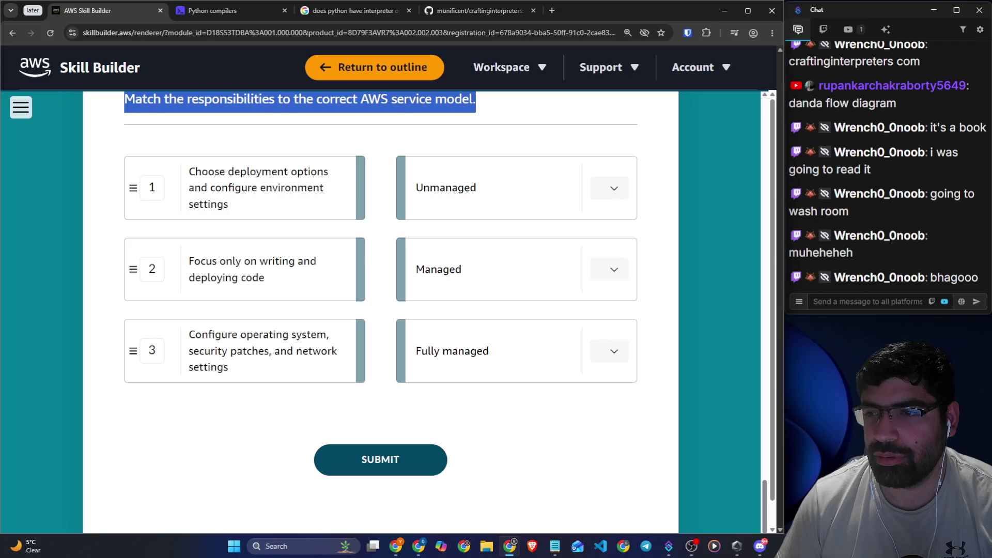
key("alt+Tab")
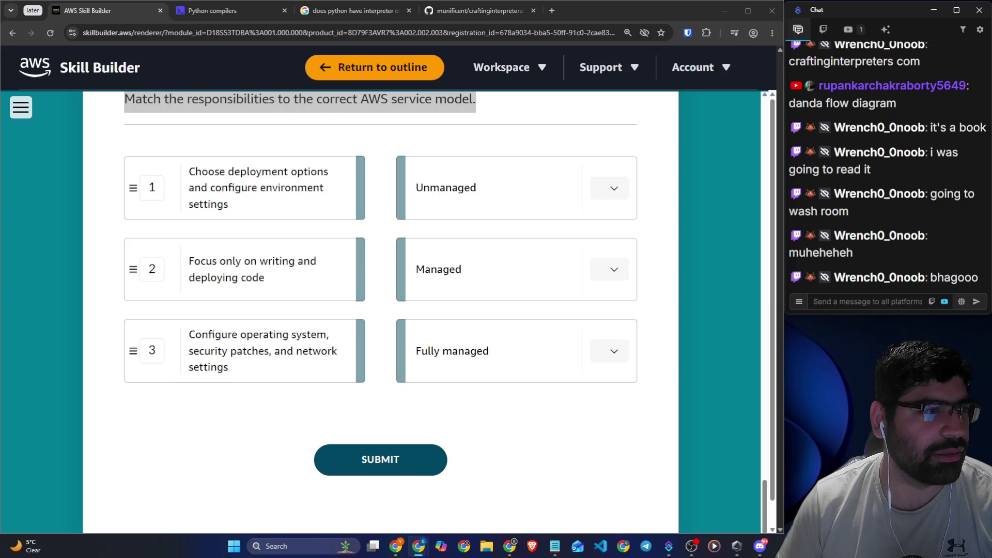
key("alt+Tab")
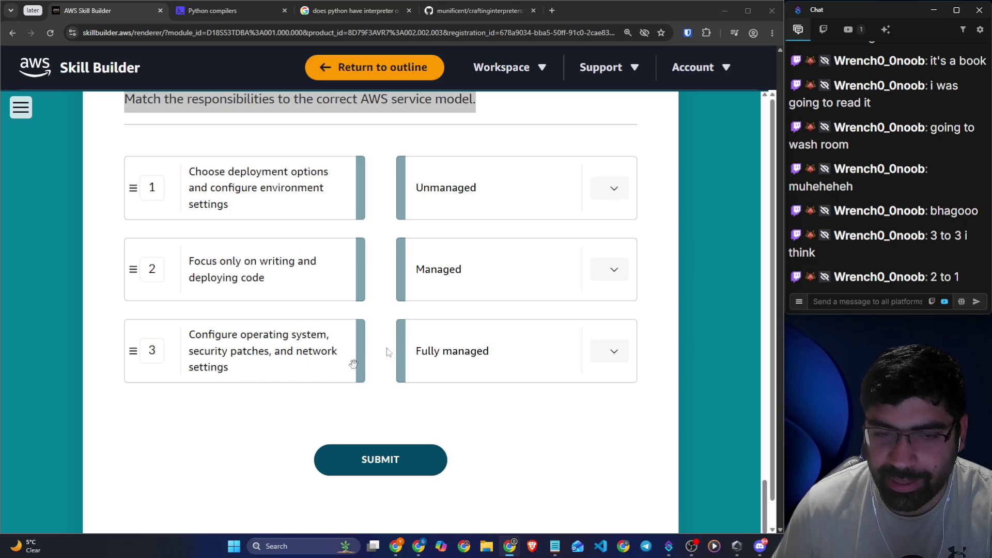
left_click(612, 187)
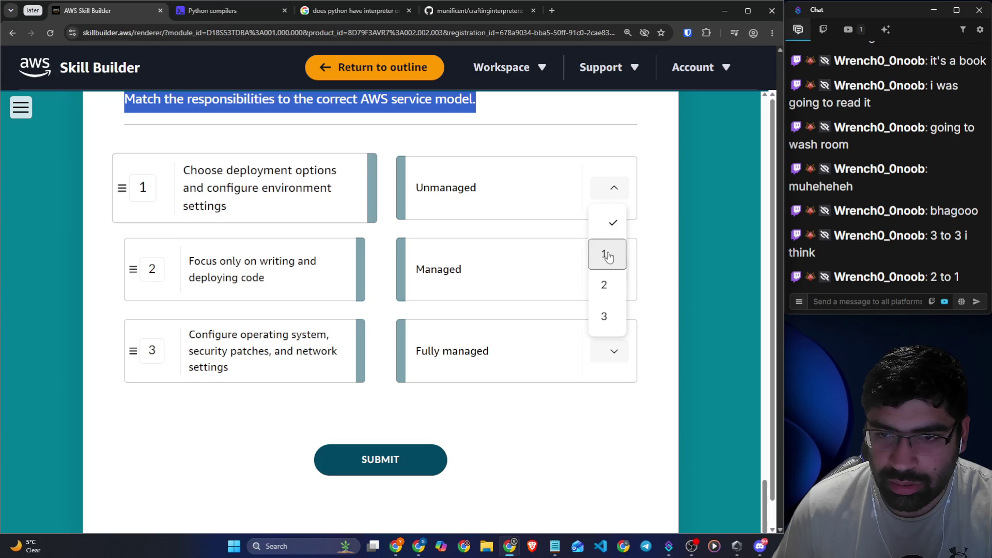
- Match responsibility item 3 to Unmanaged in the quiz
left_click(604, 317)
scroll(357, 217, "up", 1)
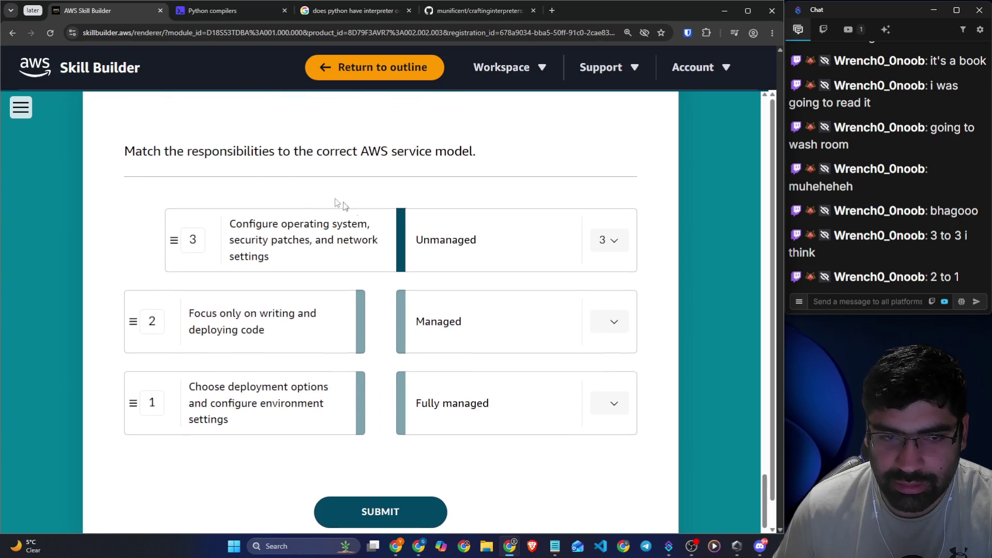
left_click_drag(219, 153, 389, 155)
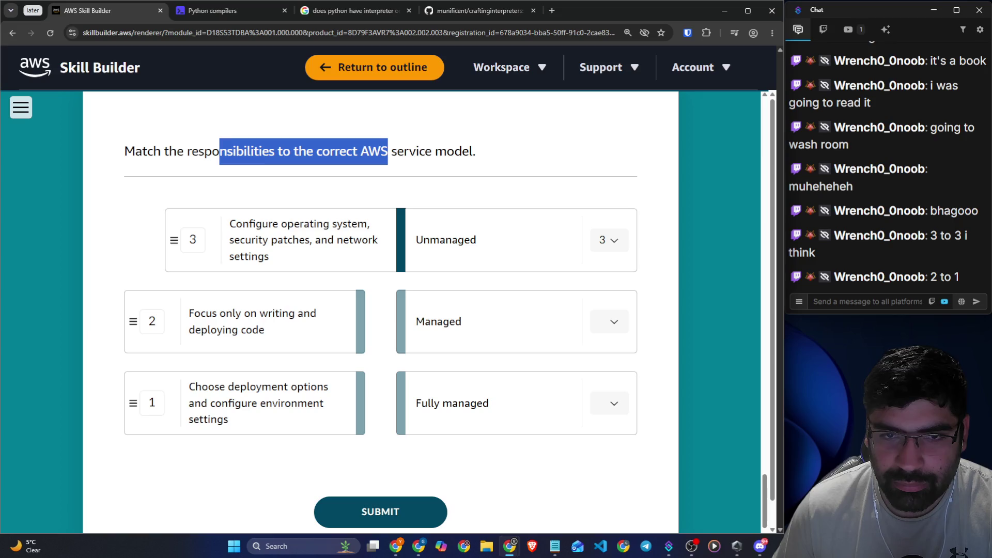
left_click(409, 155)
scroll(444, 183, "down", 2)
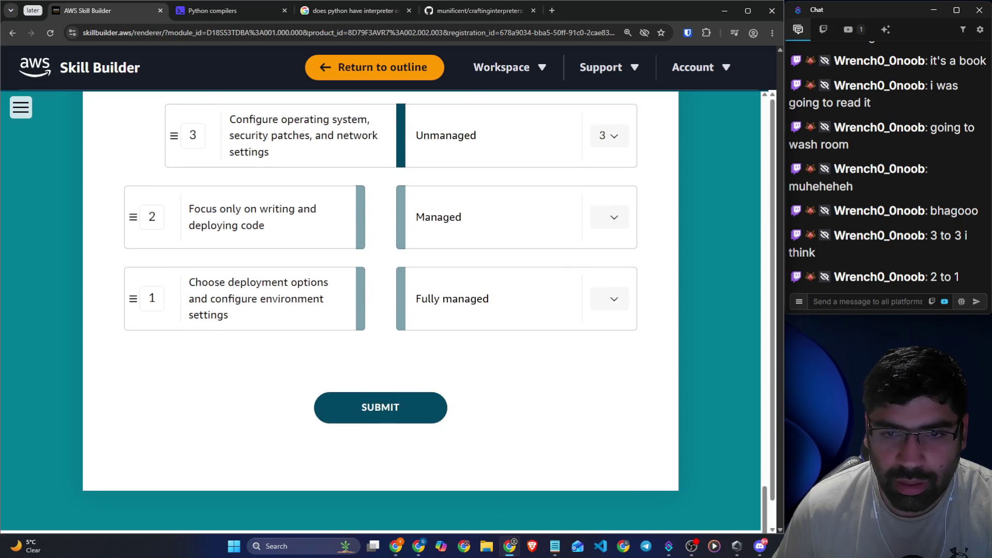
left_click_drag(443, 218, 425, 218)
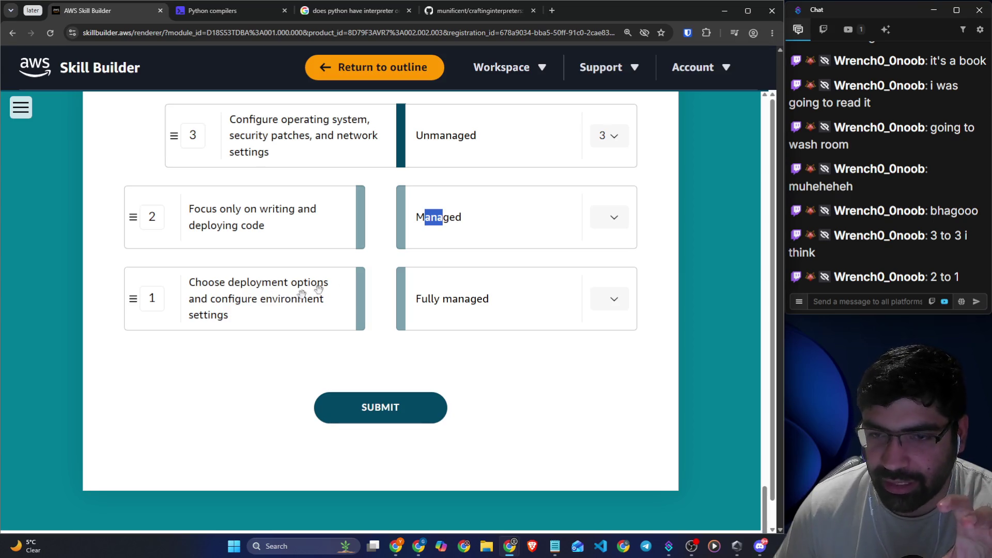
- Match item 1 to Managed and item 2 to Fully managed
left_click(607, 227)
double_click(607, 313)
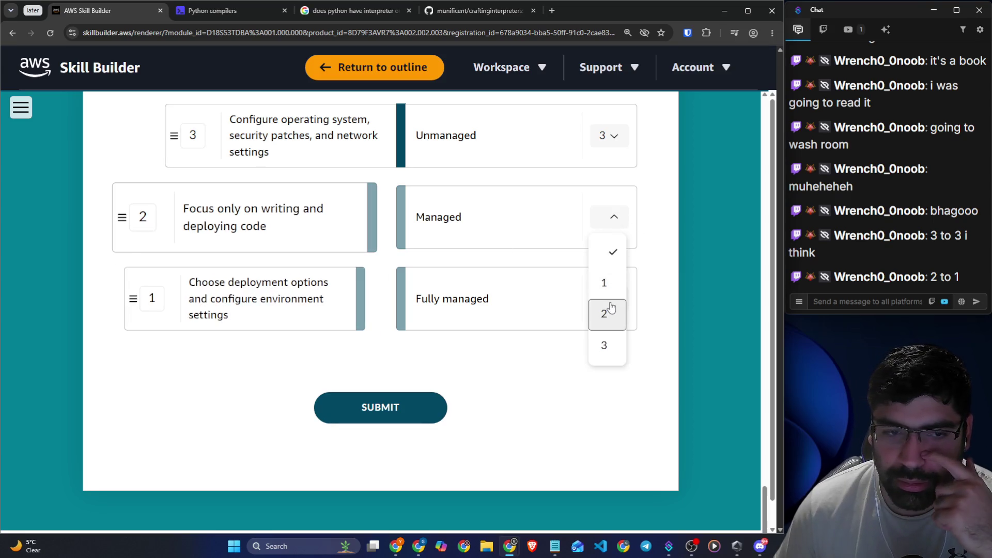
left_click(609, 282)
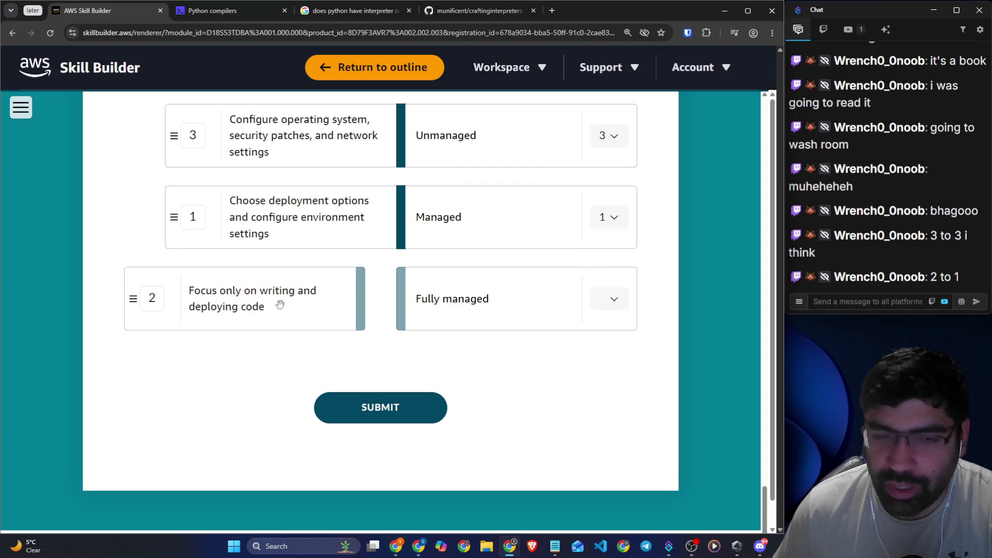
left_click(609, 300)
left_click(604, 395)
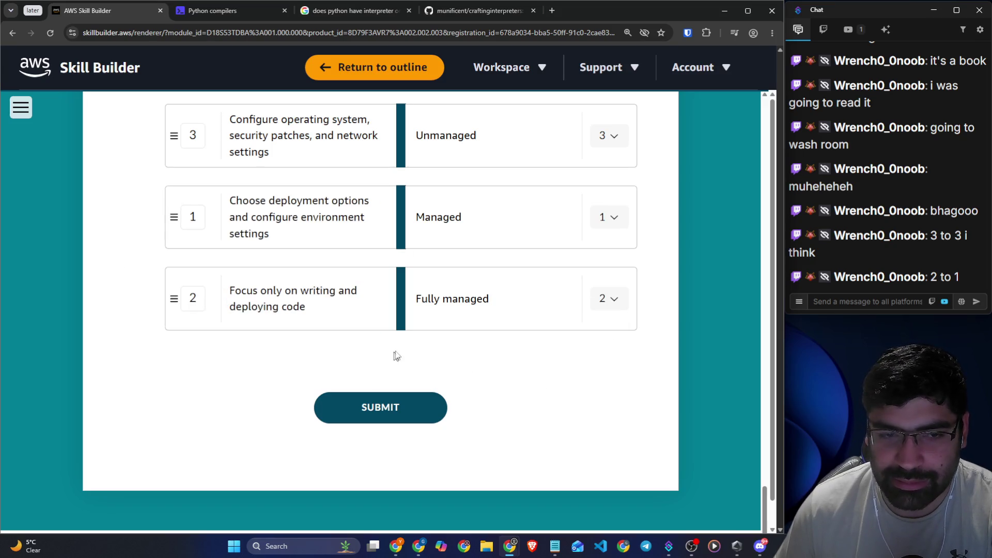
scroll(584, 356, "up", 1)
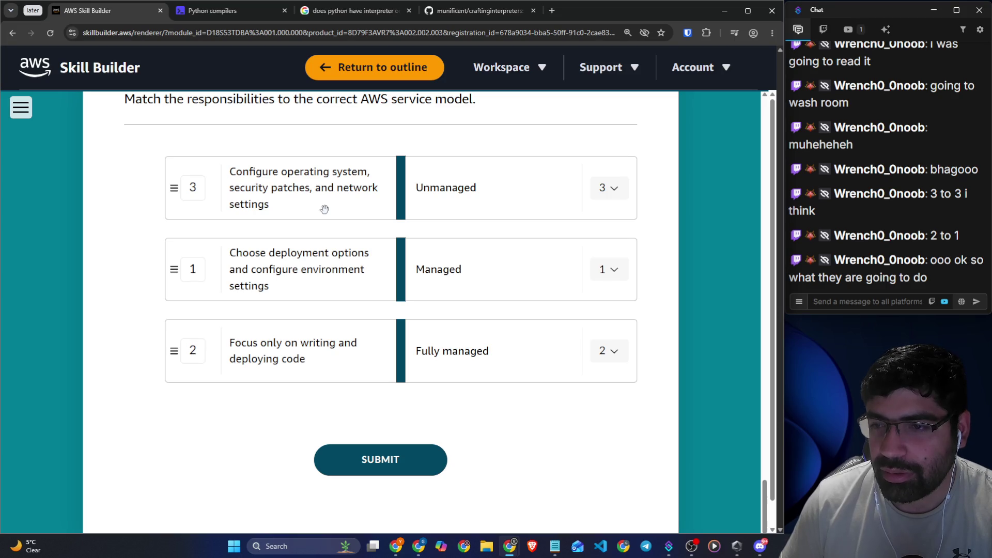
scroll(512, 238, "up", 10)
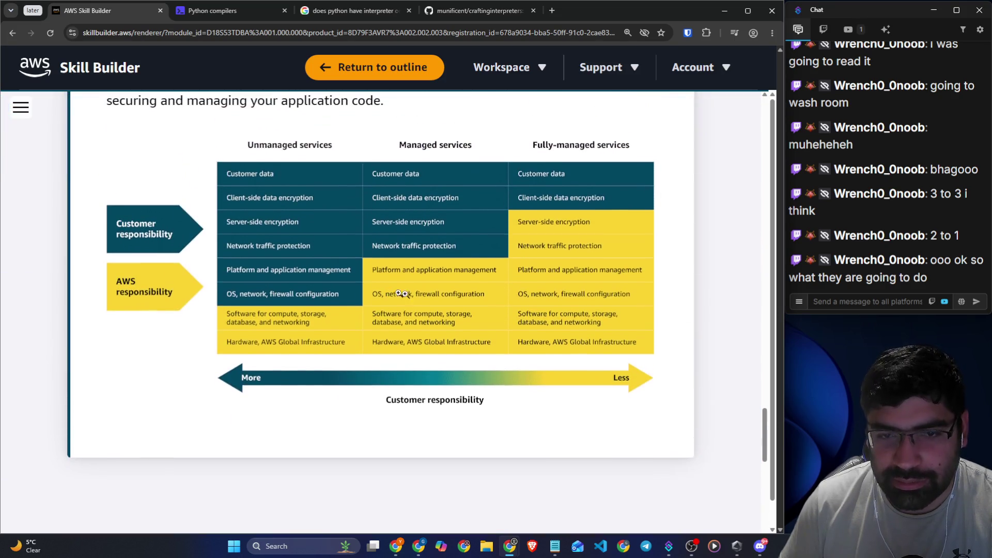
- Enlarge the responsibility diagram, copy its image, and open a new browser tab
left_click(402, 294)
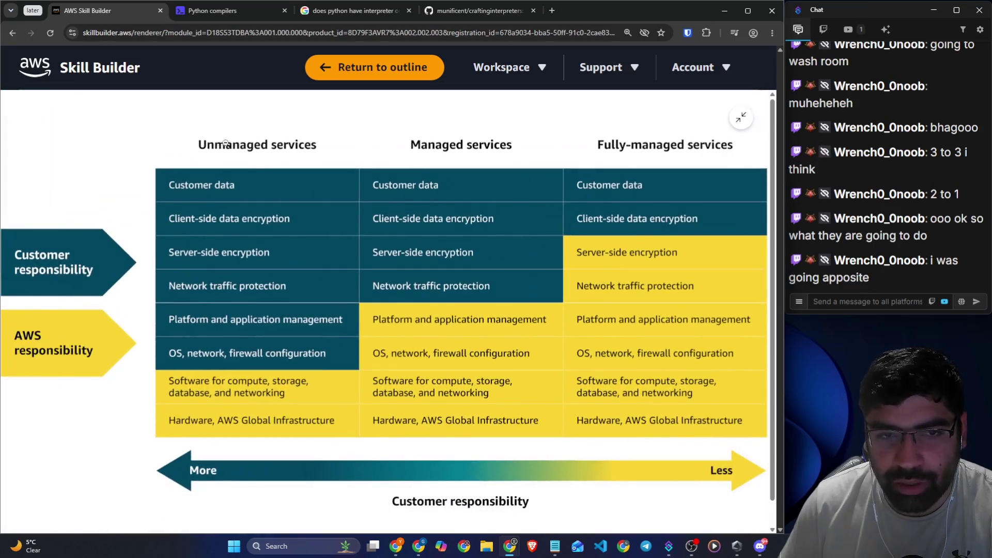
right_click(301, 183)
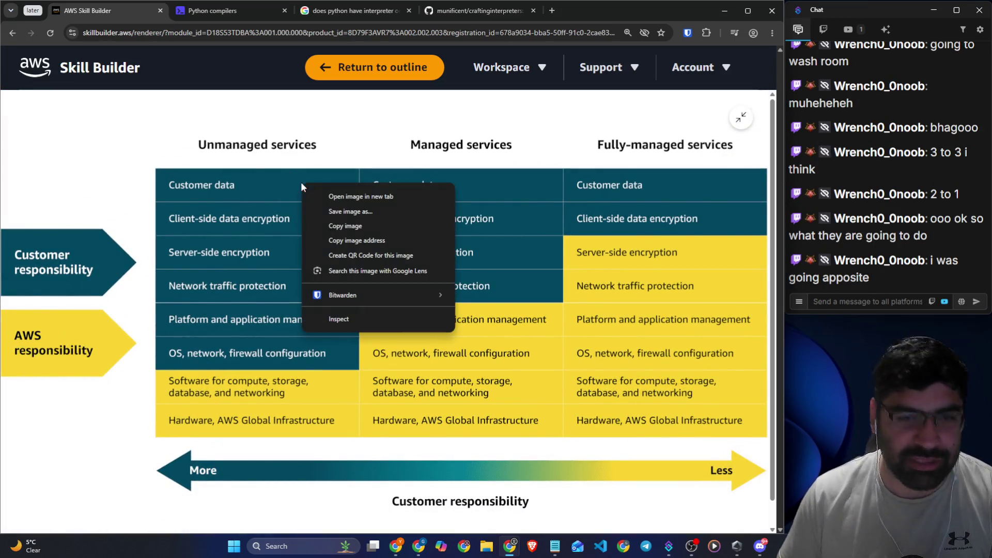
left_click(329, 228)
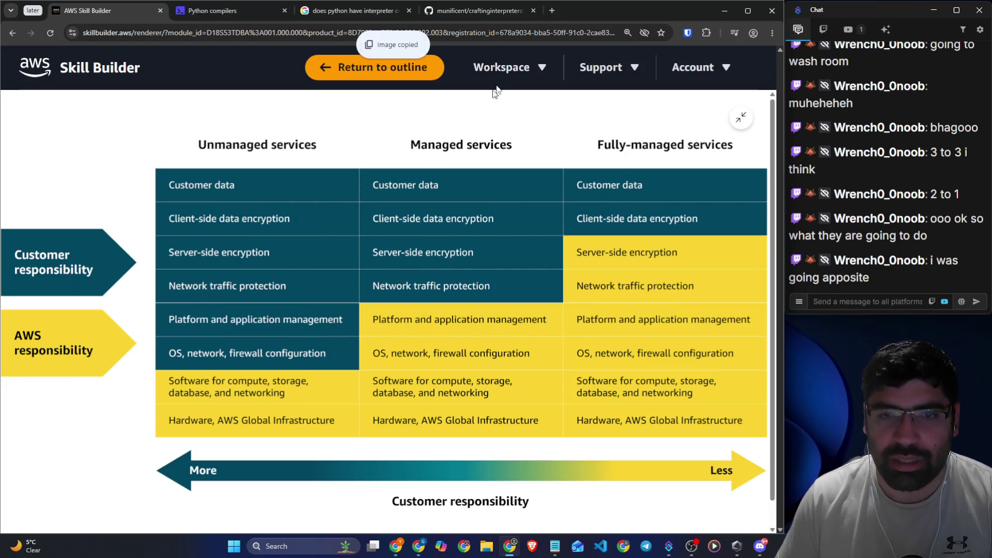
left_click(552, 10)
- Paste the copied AWS responsibility diagram onto the Excalidraw canvas and centre it
type("w")
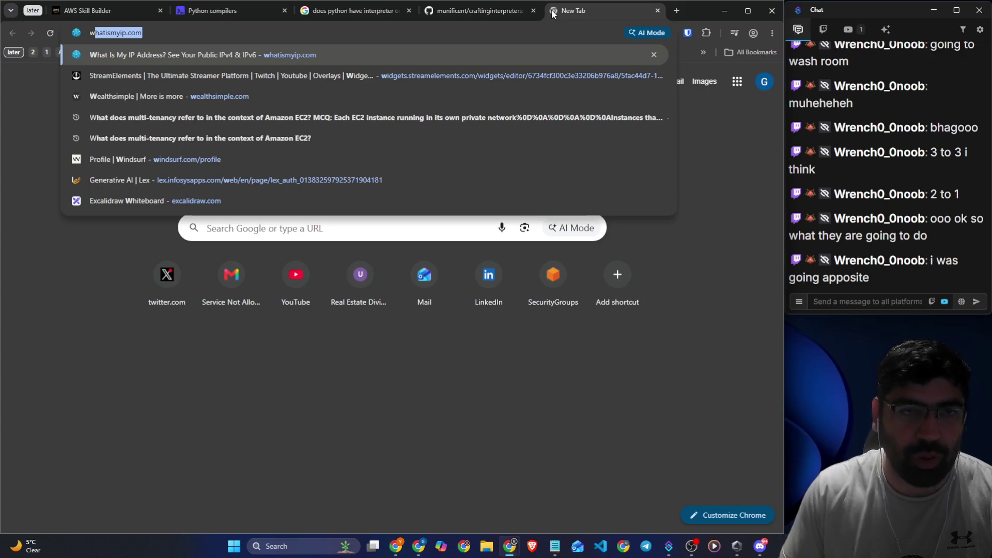
key("BackSpace")
key("BackSpace")
type("excalidraw.com")
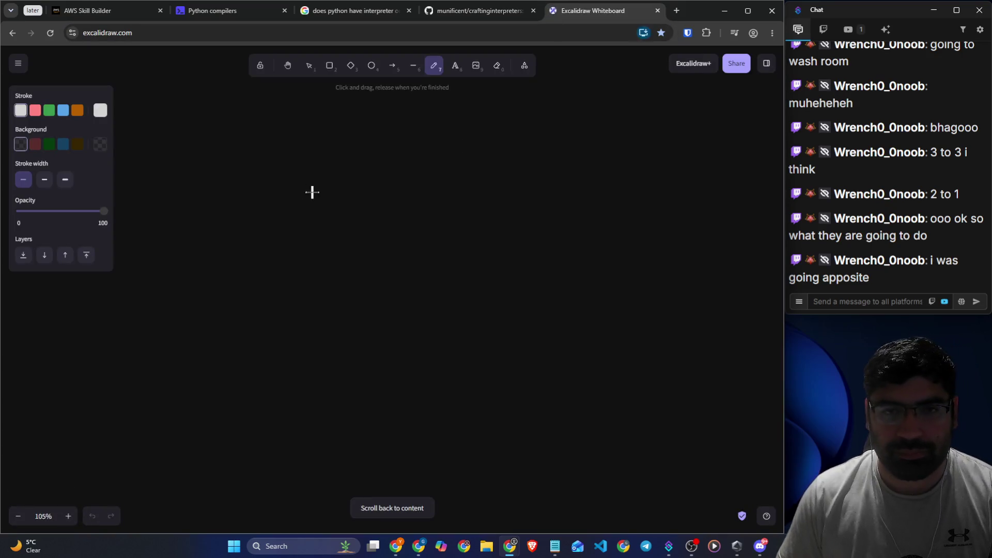
key("ctrl+v")
left_click_drag(268, 202, 428, 312)
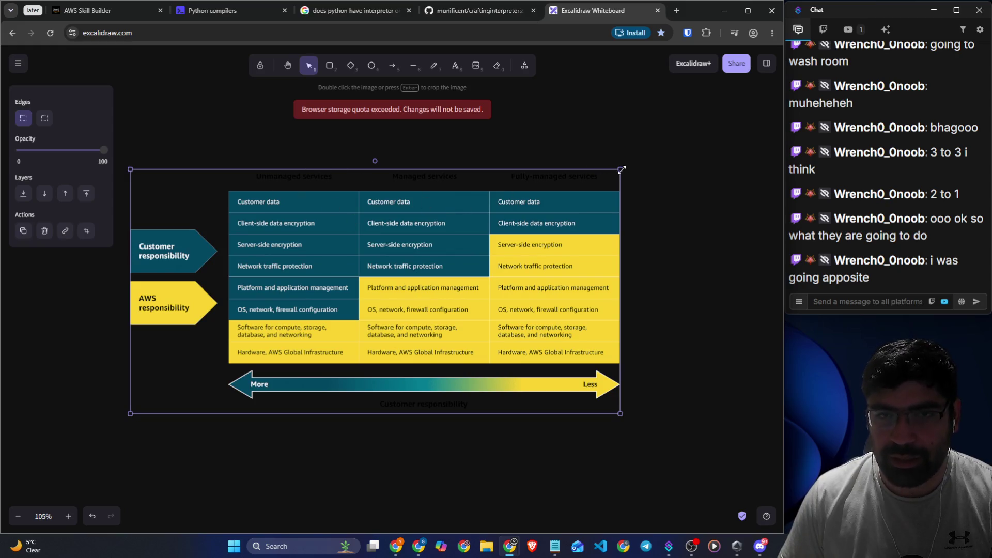
- Draw a large rounded rectangle around the diagram with a light grey fill
left_click(329, 65)
mouse_move(149, 76)
left_mouse_down()
mouse_move(255, 209)
mouse_move(698, 454)
left_mouse_up()
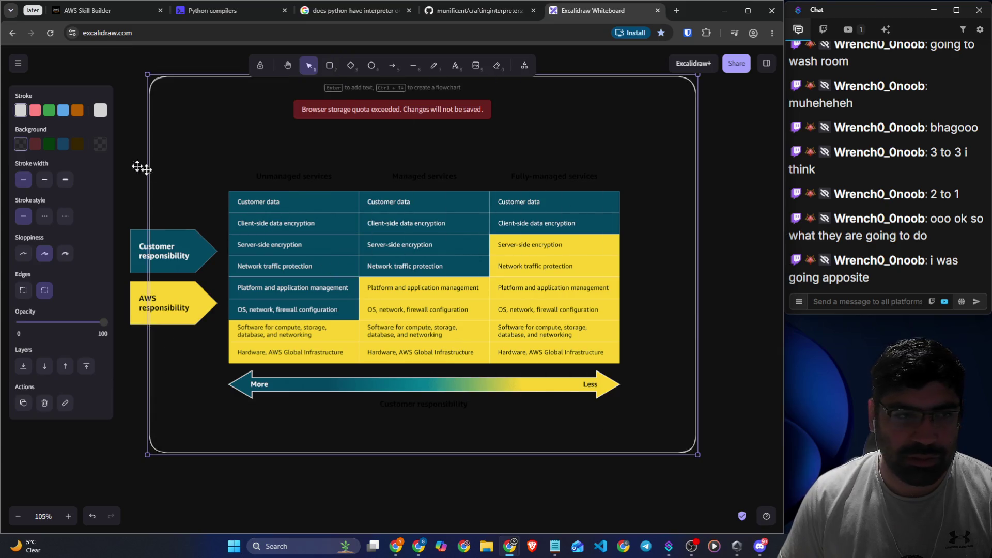
left_click(35, 145)
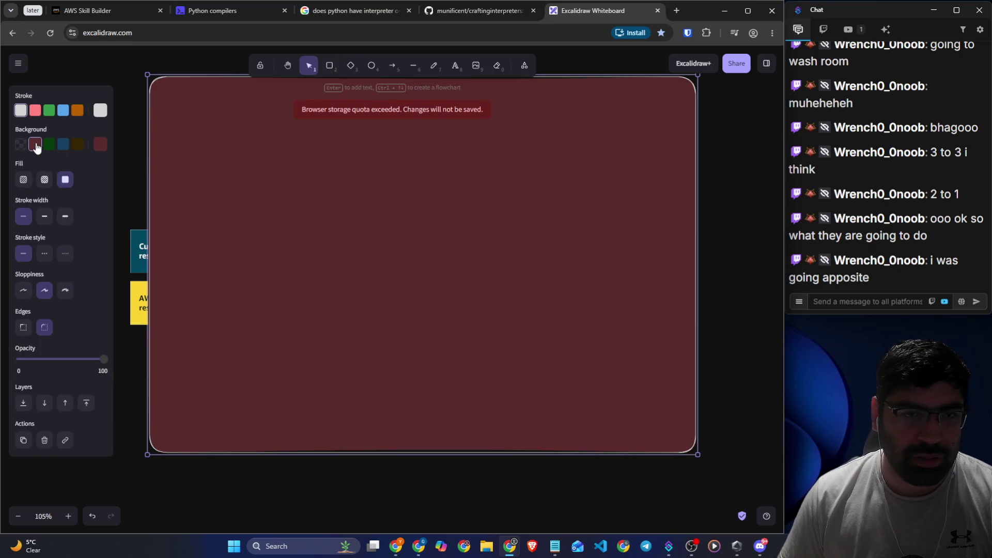
left_click(100, 110)
left_click(63, 145)
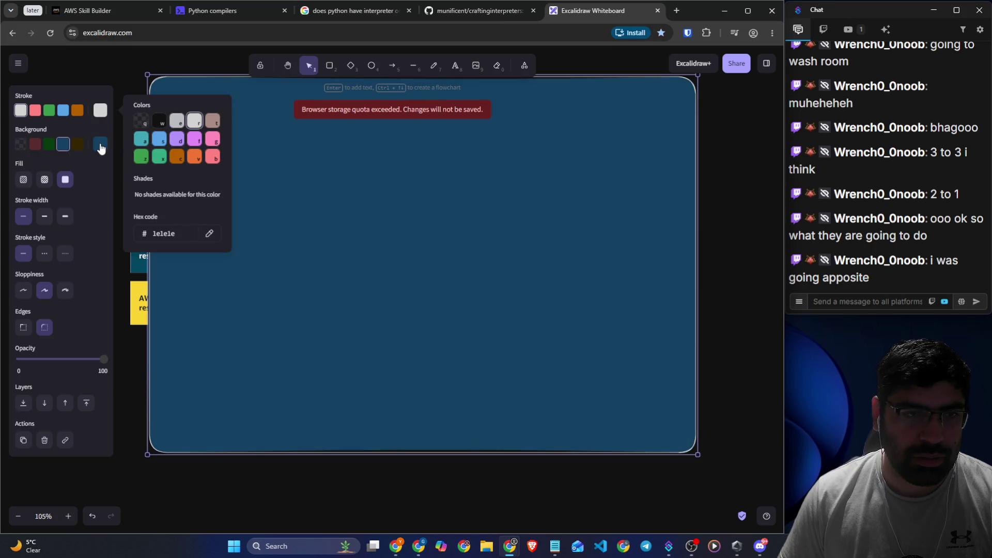
left_click(101, 146)
left_click(195, 154)
left_click(330, 309)
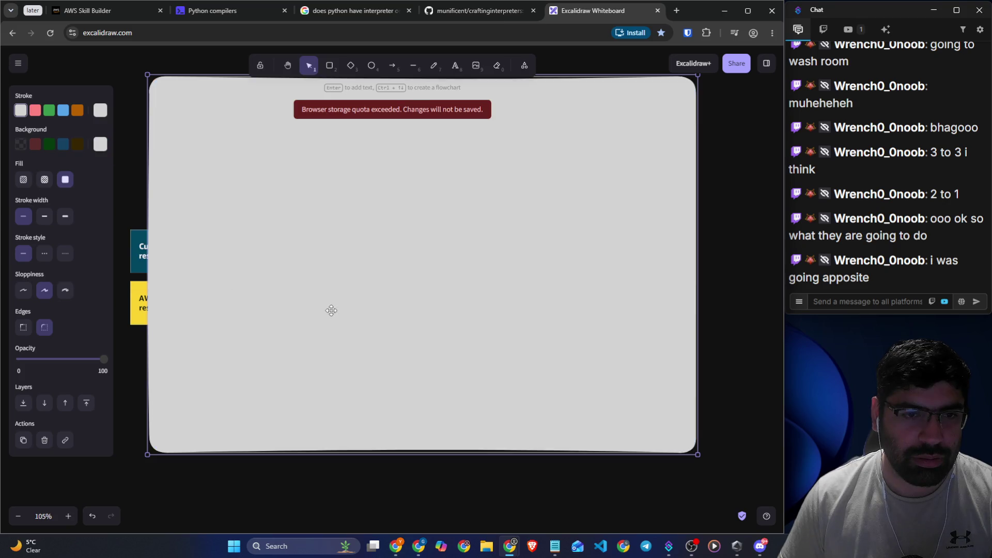
- Send the grey rectangle behind the diagram and shift it to frame the image
left_click(140, 297)
left_click(126, 295)
left_click(148, 290)
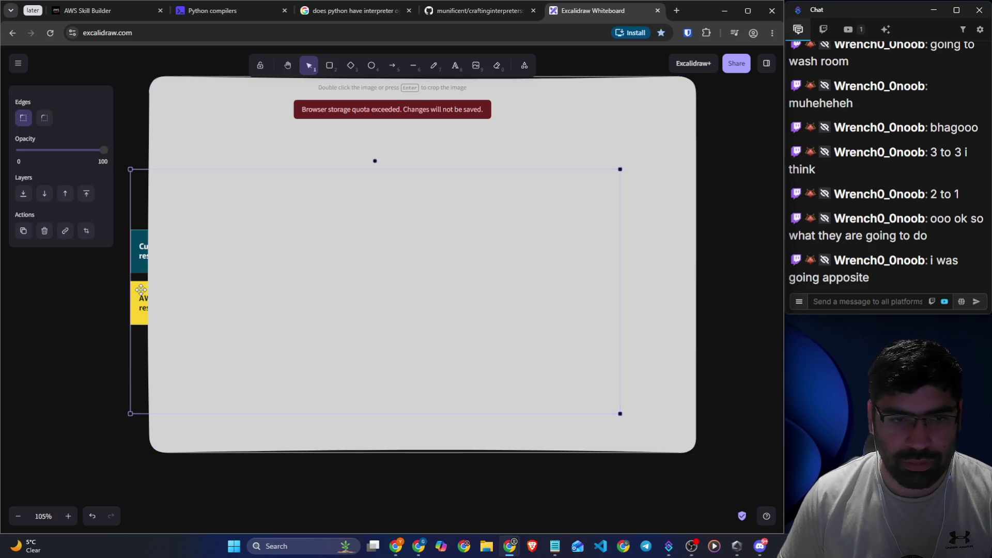
right_click(246, 259)
right_click(215, 135)
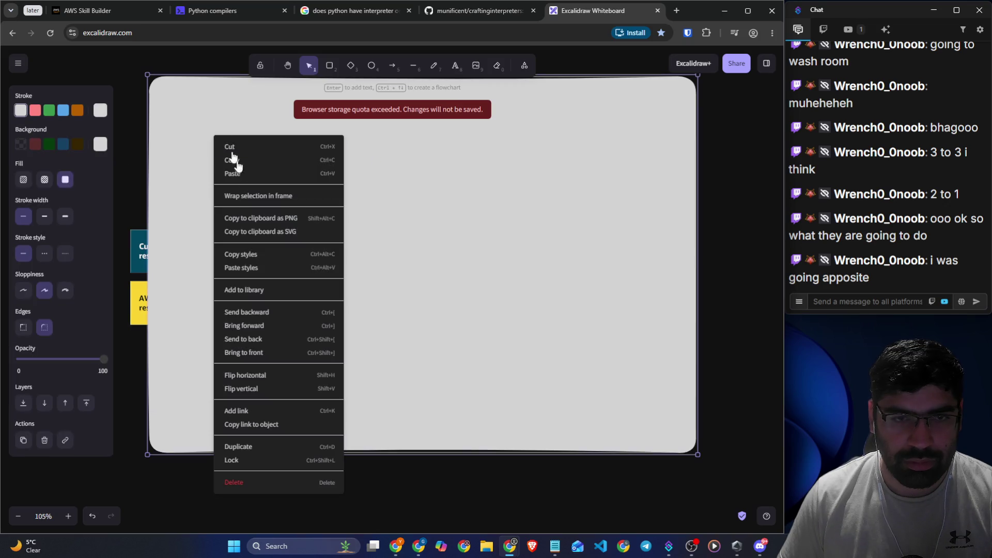
left_click(258, 339)
mouse_move(398, 229)
left_mouse_down()
mouse_move(418, 220)
mouse_move(336, 264)
left_mouse_up()
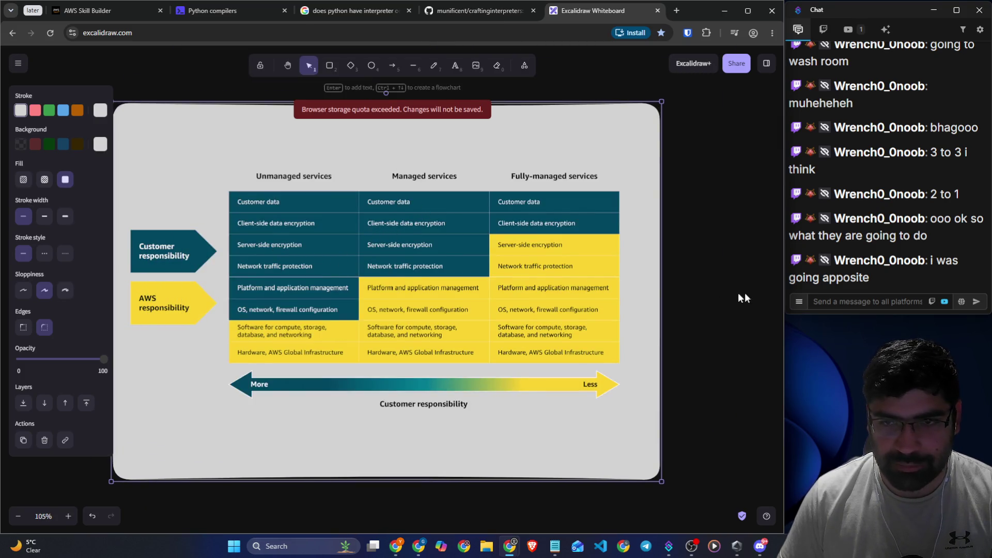
- Pan the canvas to recentre the framed diagram
left_click(287, 65)
left_click_drag(221, 80, 264, 74)
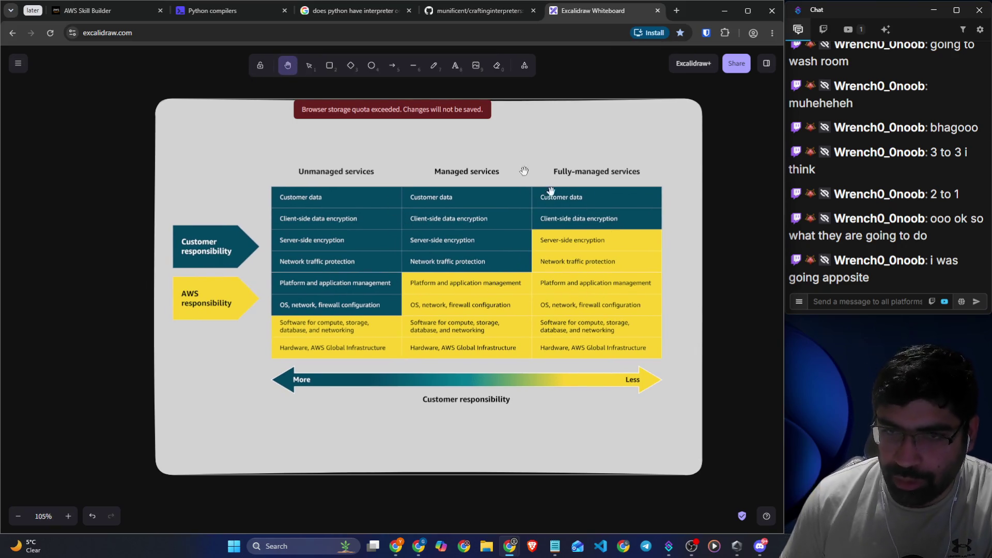
left_click(434, 65)
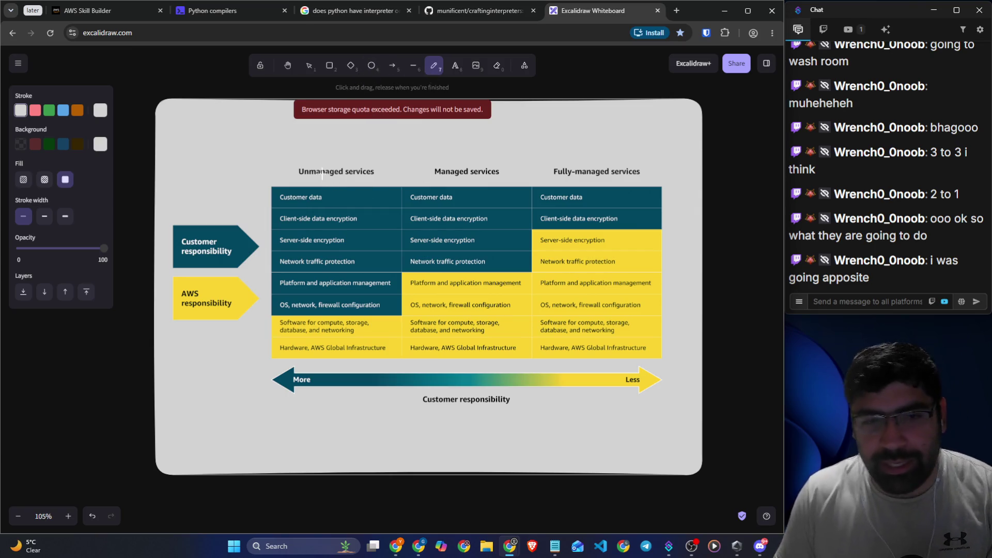
scroll(325, 176, "up", 5)
scroll(325, 177, "down", 3)
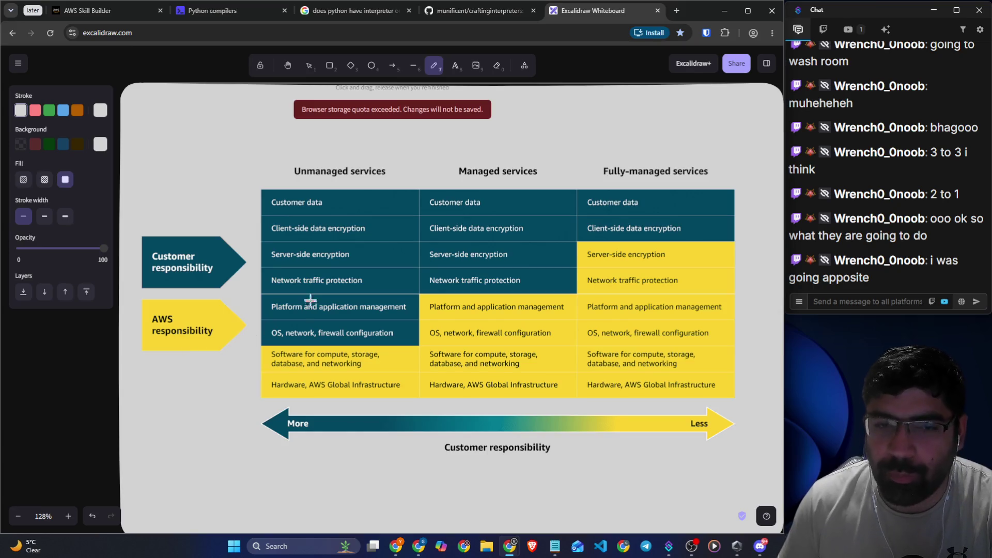
- Undo stray white strokes and circle the Fully-managed customer data and encryption cells in red
left_click_drag(302, 301, 261, 301)
left_click_drag(262, 341, 278, 341)
left_click(34, 111)
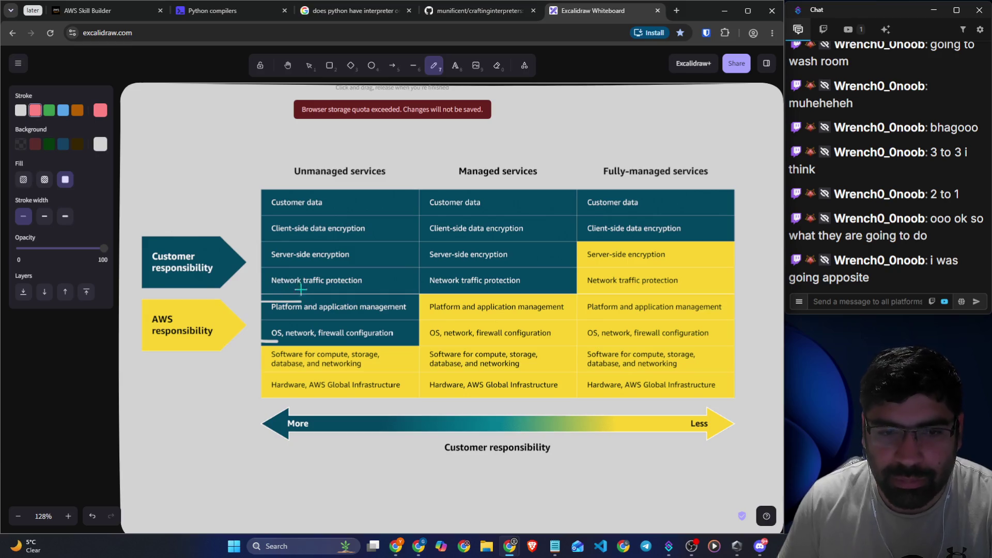
key("ctrl+z")
key("ctrl+z")
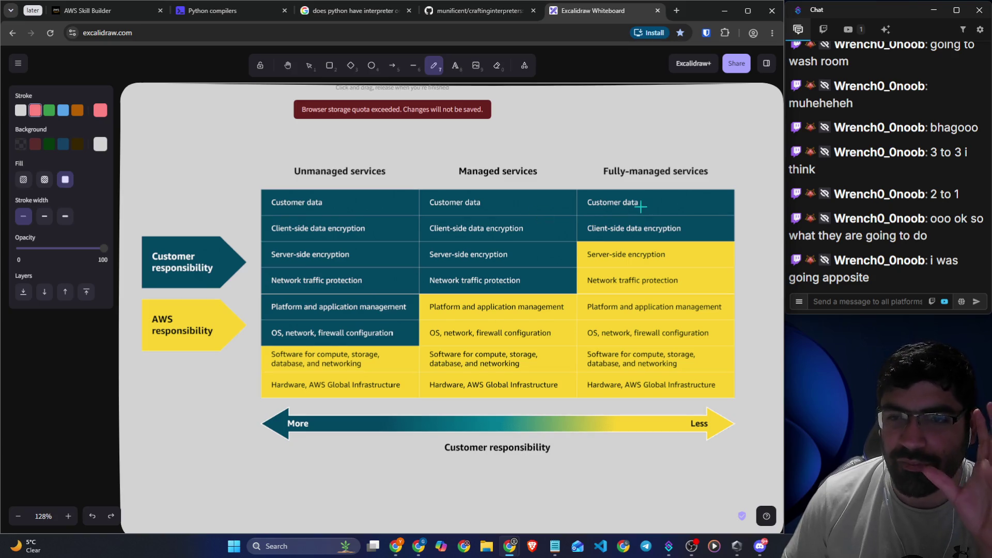
mouse_move(656, 186)
left_mouse_down()
mouse_move(581, 193)
mouse_move(582, 235)
mouse_move(641, 238)
mouse_move(700, 207)
mouse_move(625, 190)
left_mouse_up()
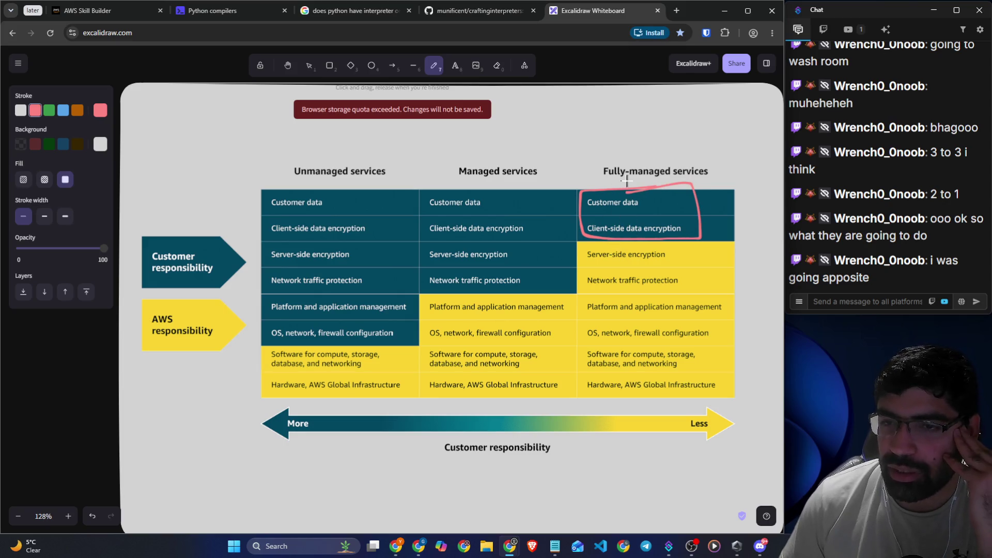
mouse_move(717, 242)
left_mouse_down()
mouse_move(734, 235)
mouse_move(735, 309)
mouse_move(646, 389)
left_mouse_up()
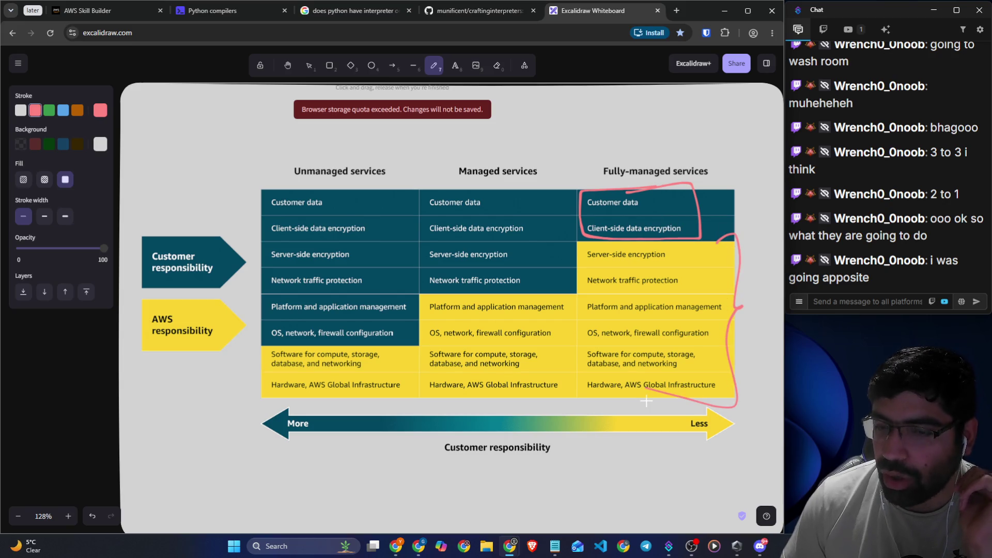
- Outline the Fully-managed AWS-managed cells in green and write "$1/hr" above the column
left_click(50, 110)
mouse_move(734, 250)
left_mouse_down()
mouse_move(556, 255)
mouse_move(572, 380)
mouse_move(731, 398)
mouse_move(729, 250)
left_mouse_up()
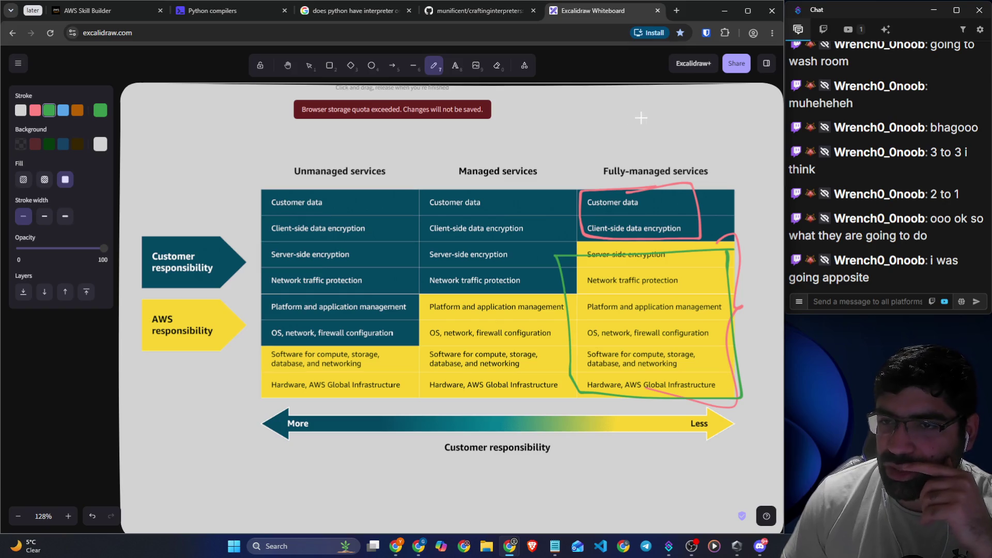
mouse_move(643, 114)
left_mouse_down()
mouse_move(627, 141)
mouse_move(635, 162)
mouse_move(655, 135)
left_mouse_up()
mouse_move(684, 106)
left_mouse_down()
mouse_move(672, 160)
mouse_move(748, 127)
left_mouse_up()
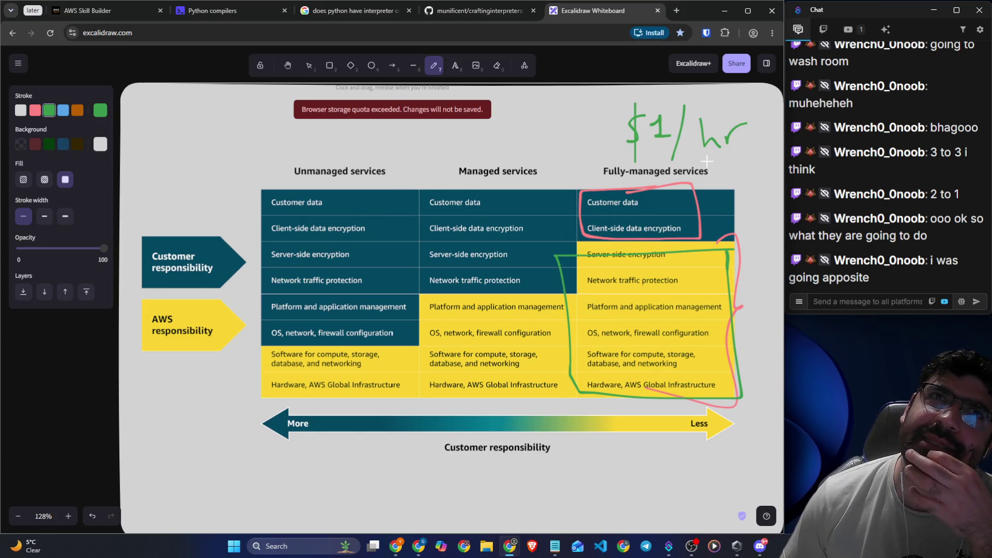
left_click(678, 11)
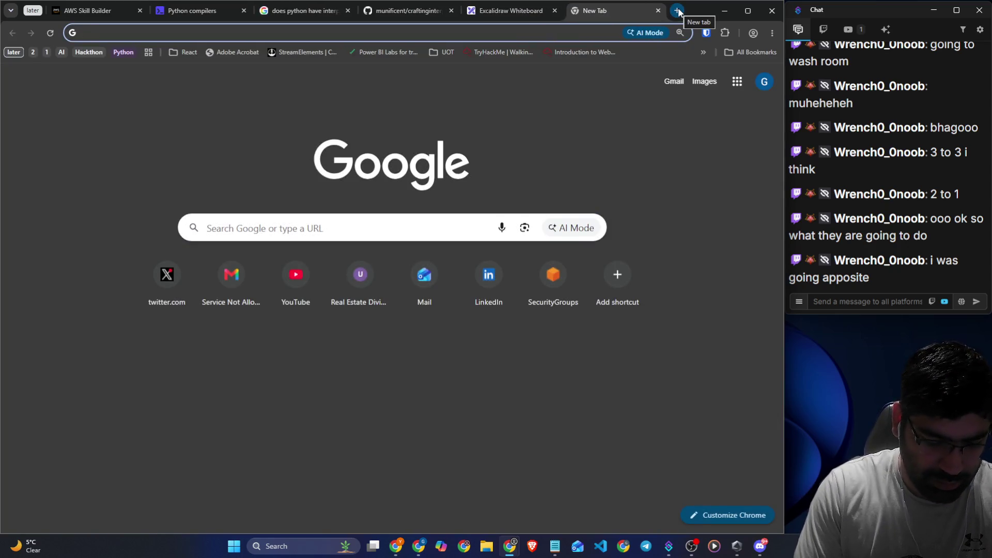
type("hours per month")
key("Return")
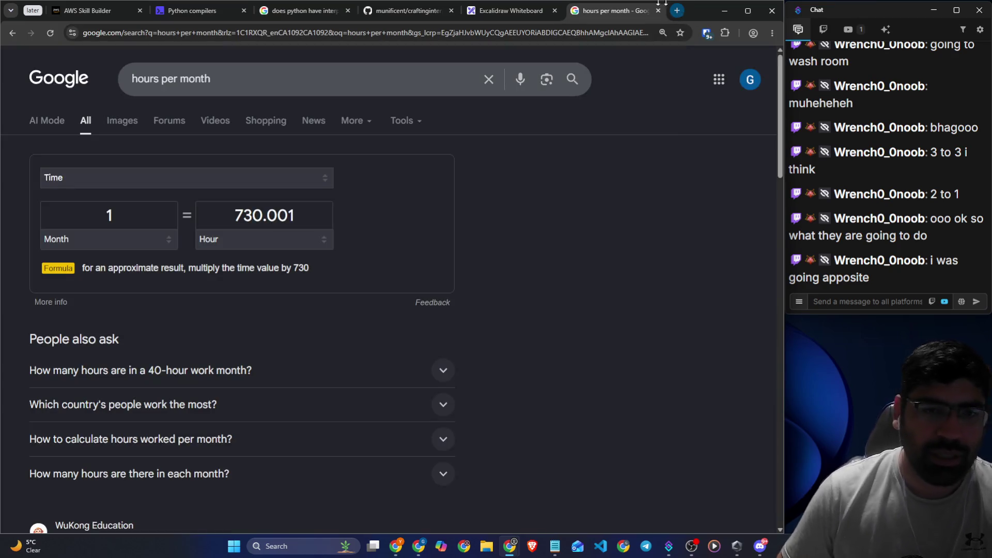
left_click(658, 11)
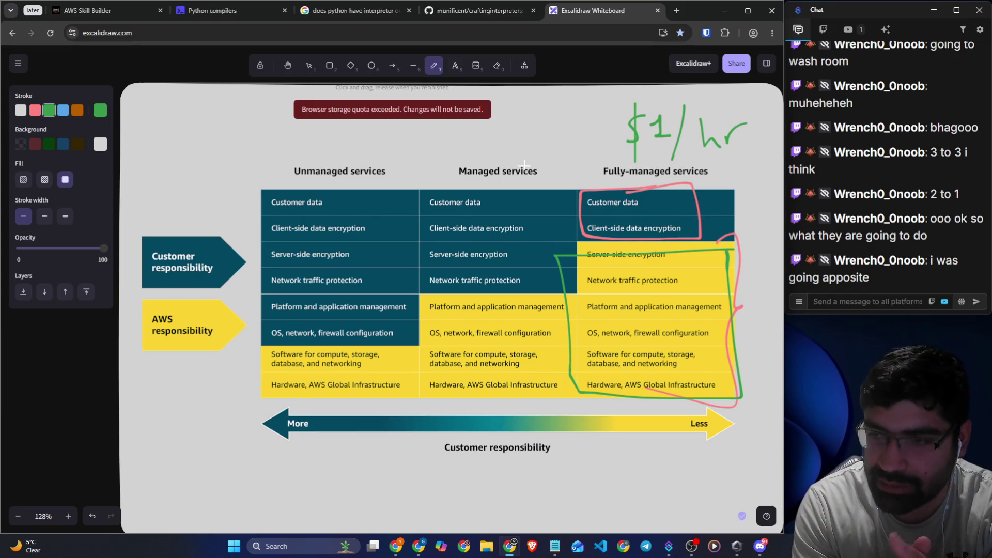
- Write "$0.5/hr" above the Managed services column and underline its OS, network, firewall row
mouse_move(428, 132)
left_mouse_down()
mouse_move(436, 150)
mouse_move(467, 133)
mouse_move(451, 151)
mouse_move(482, 147)
left_mouse_up()
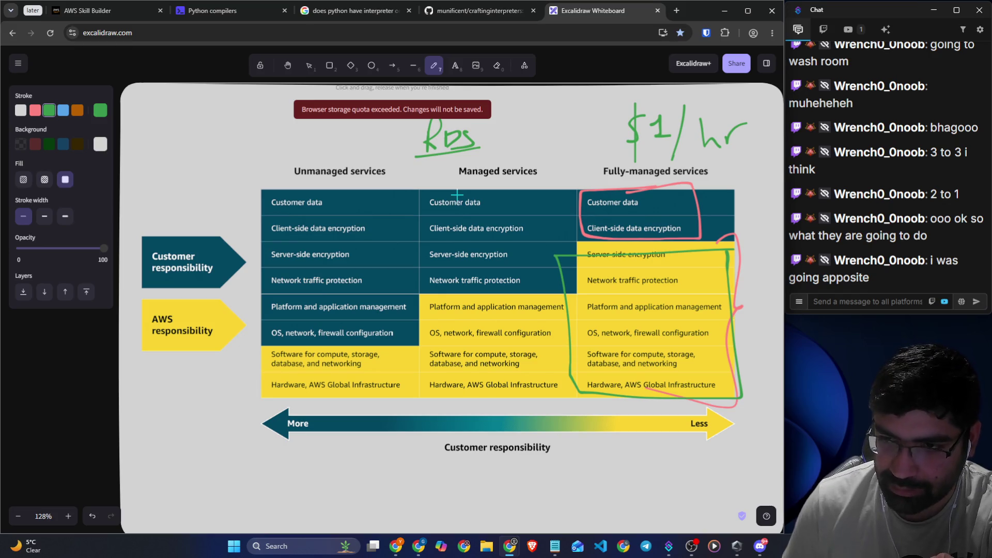
left_click_drag(429, 341, 527, 341)
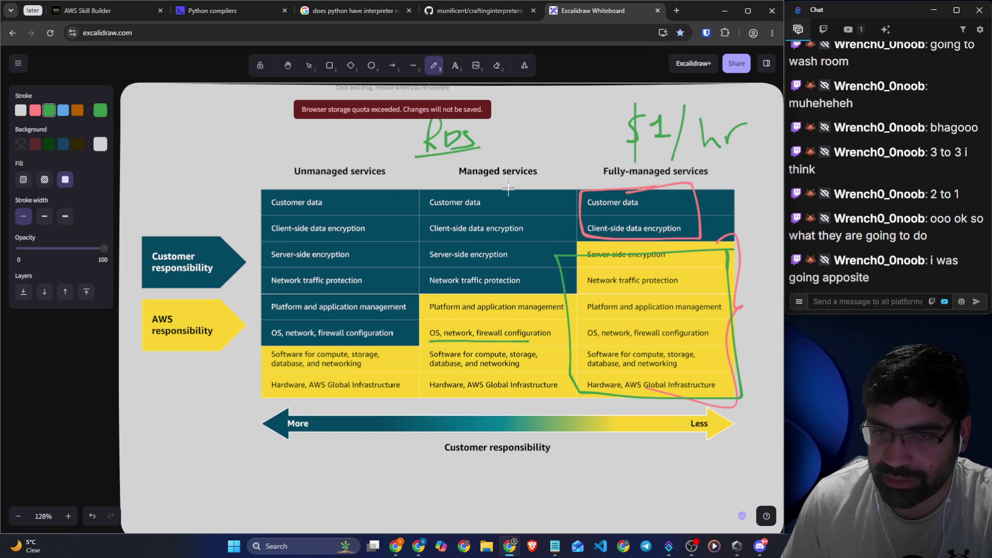
mouse_move(510, 123)
left_mouse_down()
mouse_move(505, 146)
mouse_move(516, 151)
mouse_move(528, 128)
mouse_move(548, 132)
mouse_move(548, 153)
mouse_move(579, 133)
left_mouse_up()
left_click(539, 137)
- Outline and underline the Managed column's customer data and encryption cells in green
mouse_move(518, 191)
left_mouse_down()
mouse_move(429, 193)
mouse_move(413, 280)
mouse_move(534, 280)
mouse_move(537, 176)
mouse_move(519, 179)
left_mouse_up()
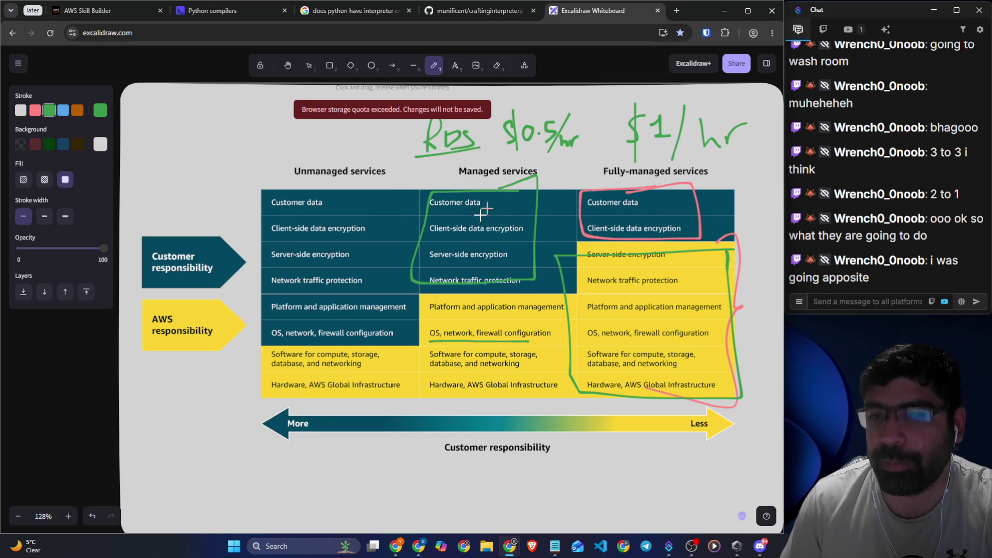
left_click_drag(463, 236, 502, 234)
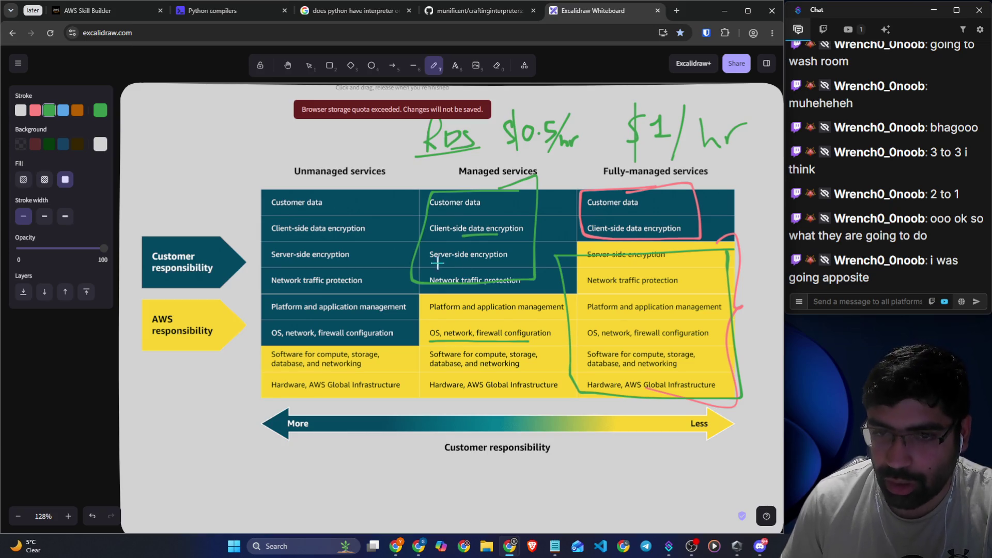
left_click_drag(437, 263, 478, 263)
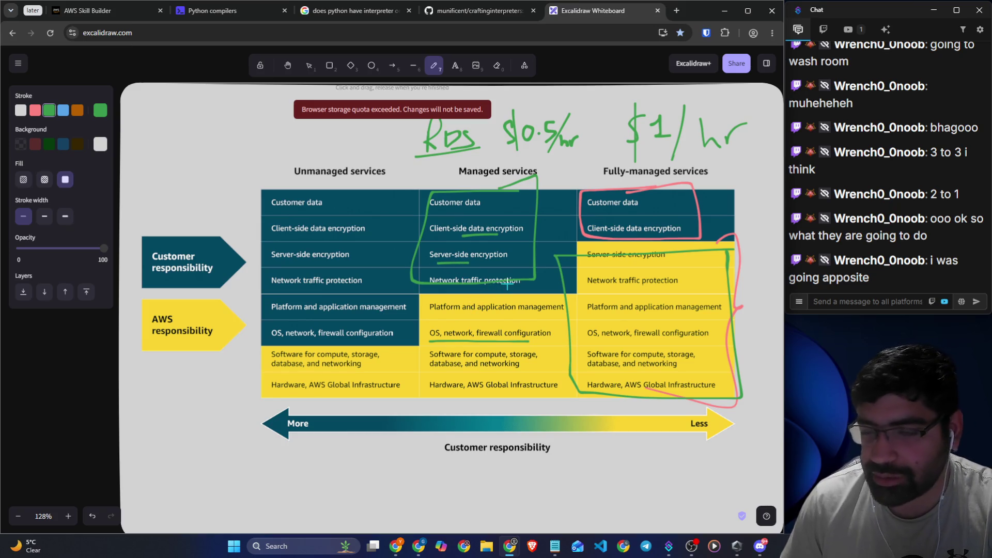
left_click_drag(443, 219, 464, 211)
left_click_drag(436, 243, 453, 238)
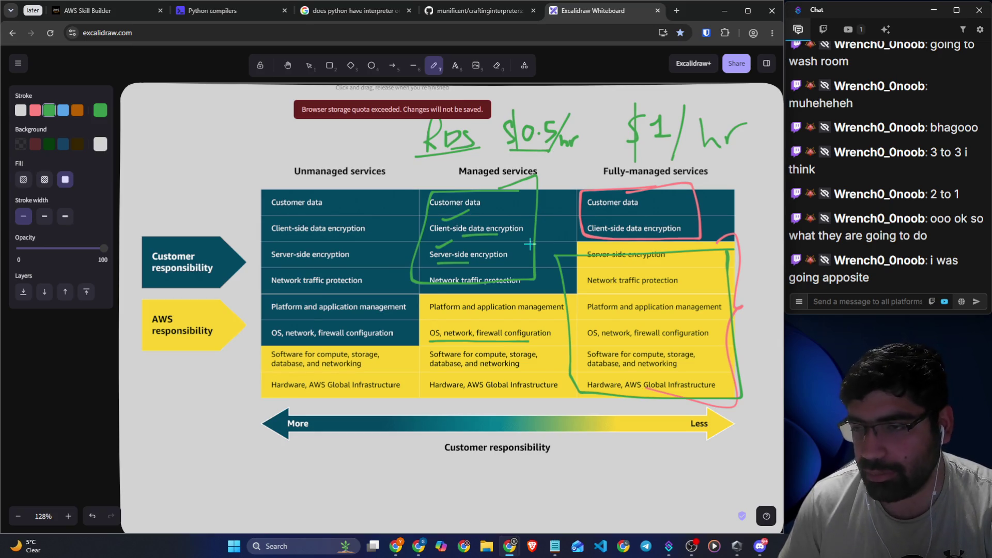
- Write hour-count notes (720 and 365) above the $1/hr and $0.5/hr prices
mouse_move(701, 96)
left_mouse_down()
mouse_move(719, 97)
mouse_move(710, 124)
mouse_move(724, 113)
left_mouse_up()
mouse_move(719, 100)
left_mouse_down()
mouse_move(736, 106)
mouse_move(722, 122)
left_mouse_up()
left_click_drag(744, 105, 744, 106)
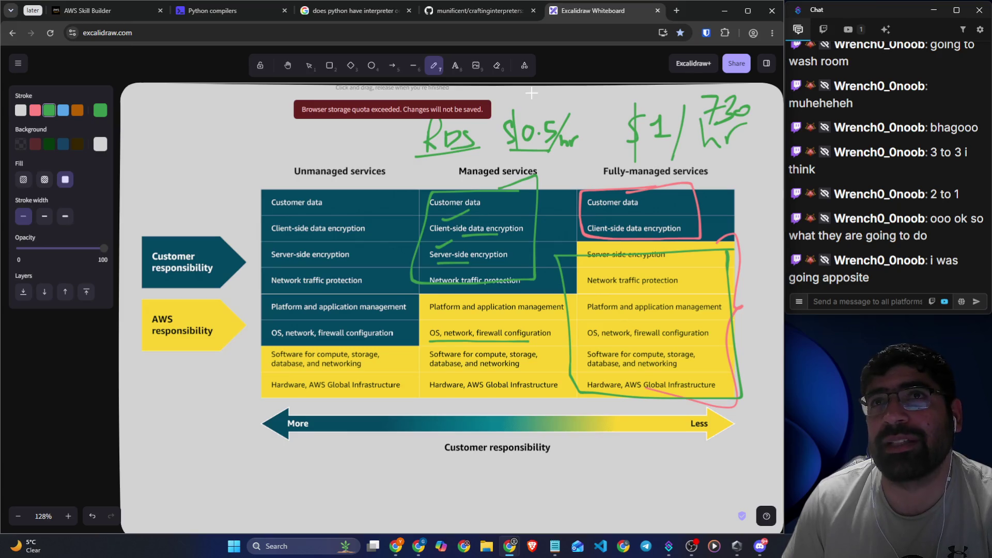
mouse_move(536, 96)
left_mouse_down()
mouse_move(532, 108)
mouse_move(572, 107)
left_mouse_up()
mouse_move(581, 90)
left_mouse_down()
mouse_move(590, 103)
mouse_move(602, 93)
mouse_move(617, 103)
left_mouse_up()
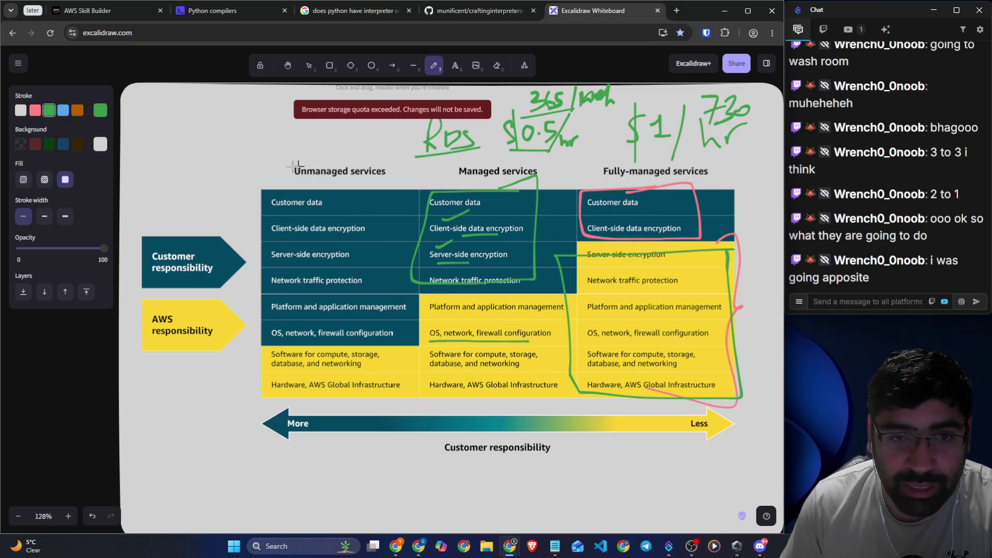
- Underline Unmanaged services and write "EC2" with prices 0.1/hr and 0.01/hr above it
left_click_drag(282, 184, 375, 180)
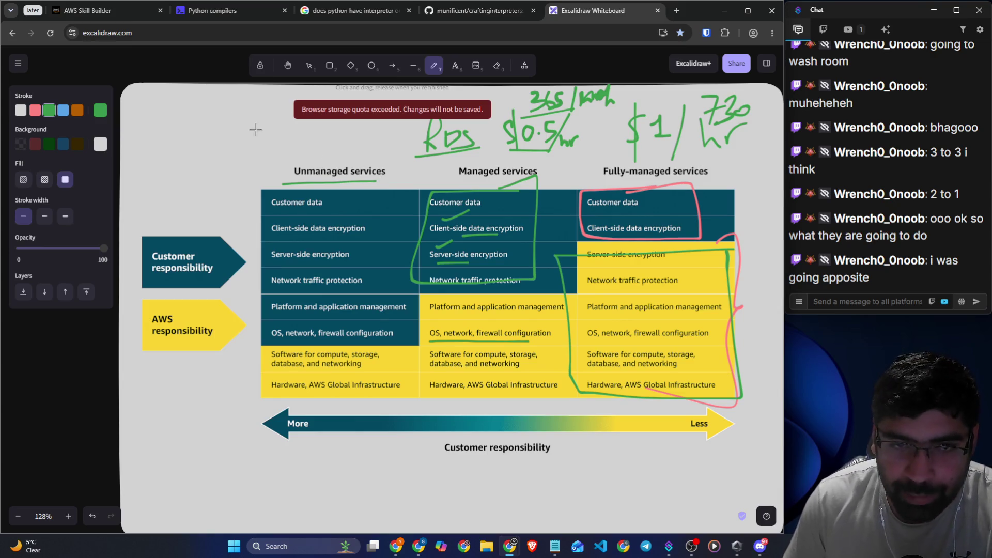
scroll(250, 132, "up", 1)
mouse_move(230, 155)
left_mouse_down()
mouse_move(192, 190)
mouse_move(226, 189)
left_mouse_up()
mouse_move(253, 156)
left_mouse_down()
mouse_move(233, 179)
mouse_move(256, 181)
left_mouse_up()
mouse_move(258, 161)
left_mouse_down()
mouse_move(279, 158)
mouse_move(283, 178)
mouse_move(327, 181)
mouse_move(328, 195)
left_mouse_up()
mouse_move(348, 151)
left_mouse_down()
mouse_move(335, 199)
mouse_move(357, 190)
mouse_move(370, 162)
left_mouse_up()
left_click_drag(298, 206, 319, 208)
left_click(310, 209)
mouse_move(327, 203)
left_mouse_down()
mouse_move(336, 233)
mouse_move(373, 204)
left_mouse_up()
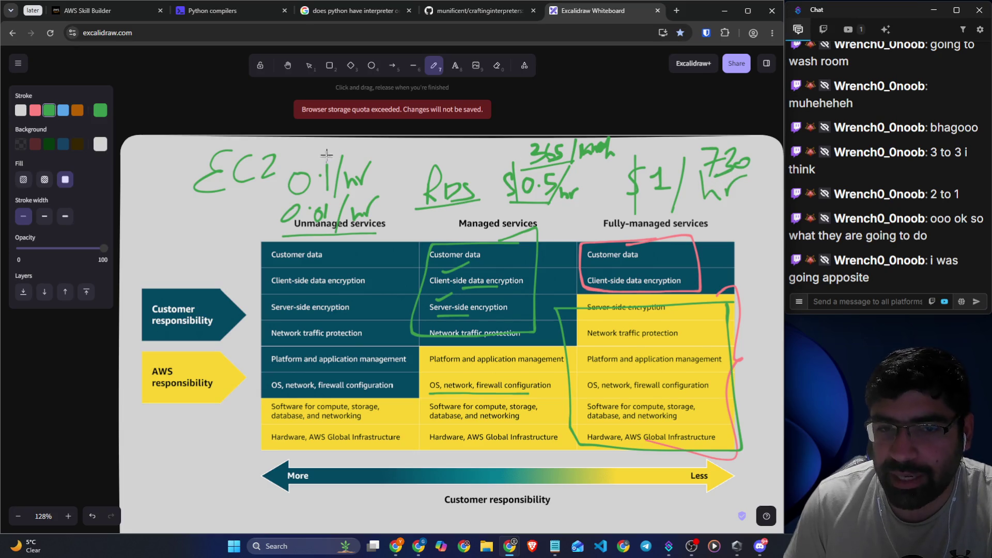
- Write "7/month" above the chart
scroll(305, 142, "up", 1)
mouse_move(288, 150)
left_mouse_down()
mouse_move(310, 170)
mouse_move(306, 189)
left_mouse_up()
mouse_move(348, 127)
left_mouse_down()
mouse_move(322, 190)
mouse_move(407, 176)
mouse_move(420, 149)
mouse_move(435, 176)
left_mouse_up()
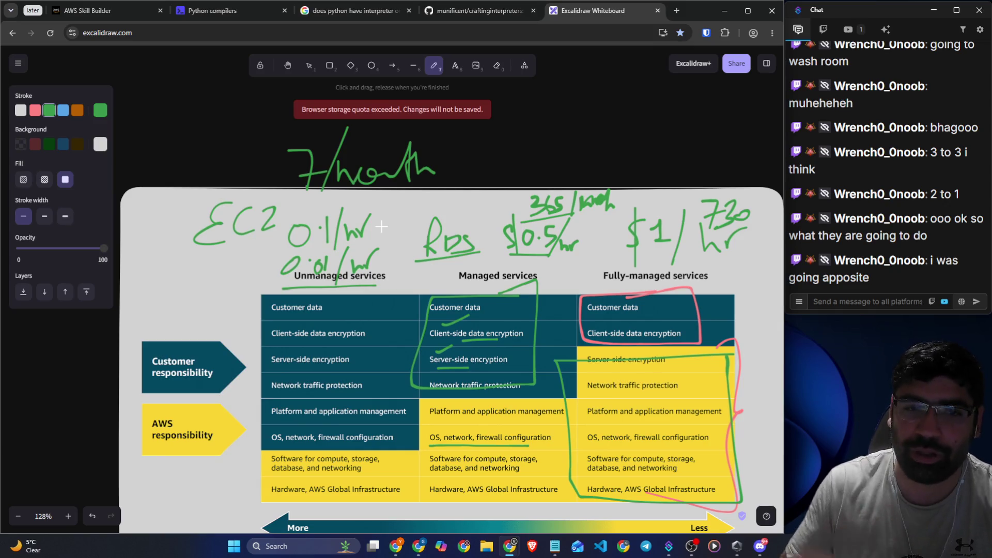
- Undo a stray loop, bracket the unmanaged and fully-managed columns with braces, and underline EC2
scroll(377, 233, "down", 1)
mouse_move(367, 251)
left_mouse_down()
mouse_move(266, 336)
mouse_move(274, 395)
mouse_move(403, 396)
mouse_move(370, 256)
mouse_move(369, 266)
left_mouse_up()
key("ctrl+z")
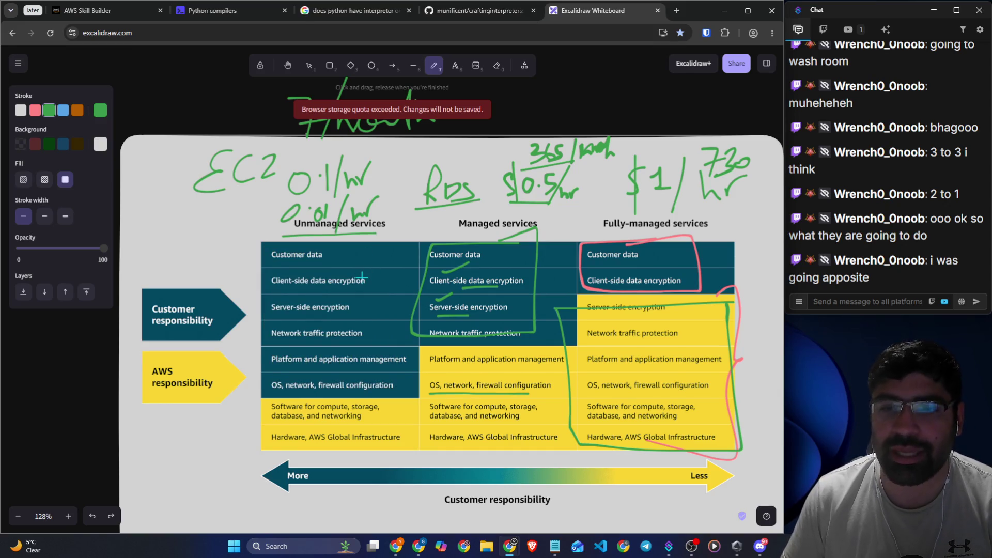
mouse_move(264, 231)
left_mouse_down()
mouse_move(246, 271)
mouse_move(265, 393)
left_mouse_up()
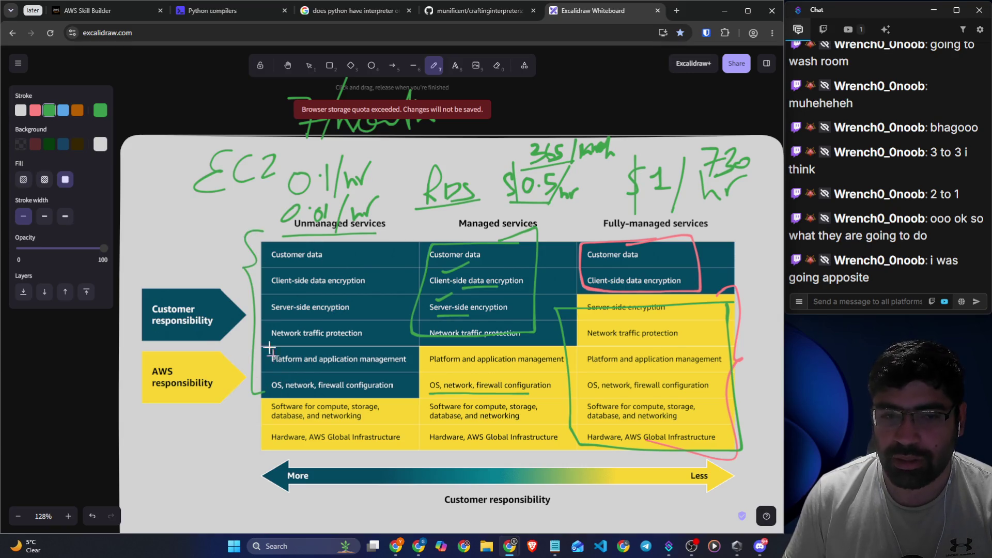
left_click_drag(203, 197, 287, 184)
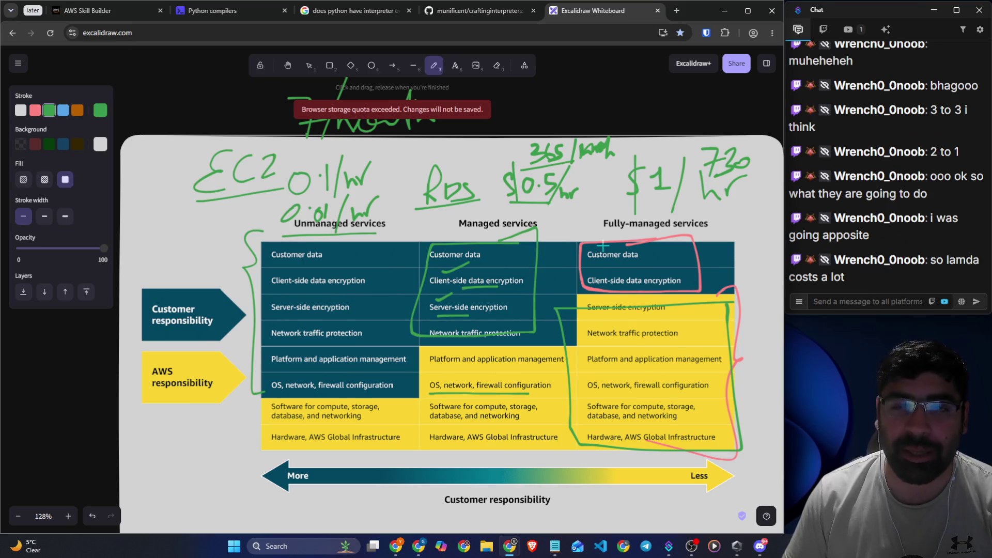
mouse_move(752, 216)
left_mouse_down()
mouse_move(763, 272)
mouse_move(733, 299)
left_mouse_up()
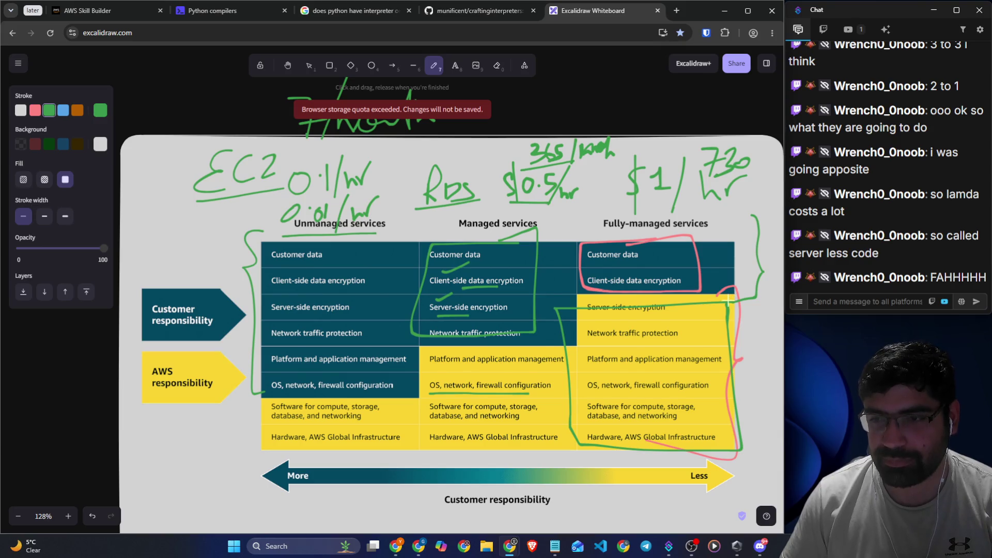
- Back in Skill Builder, close the enlarged responsibility chart and submit the matching exercise
left_click(88, 9)
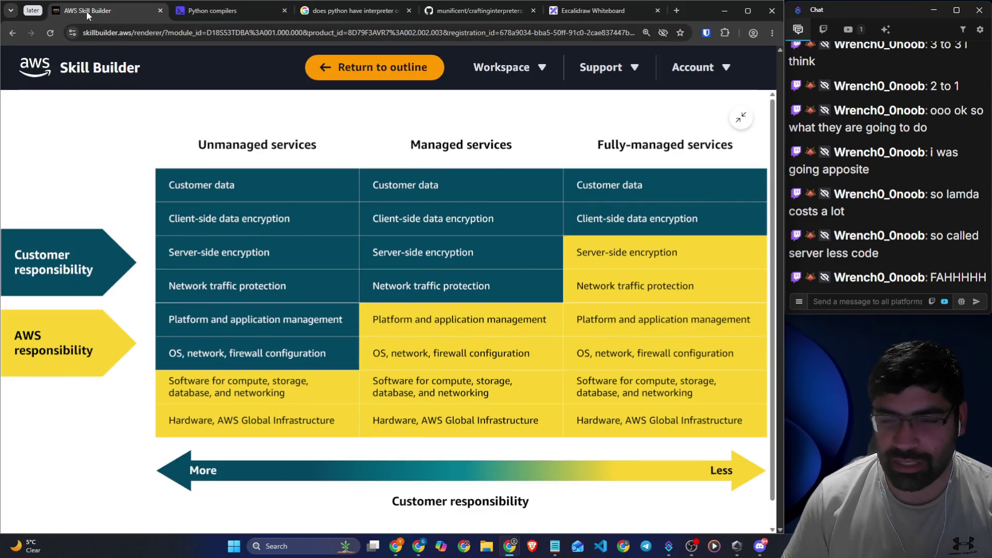
left_click(385, 124)
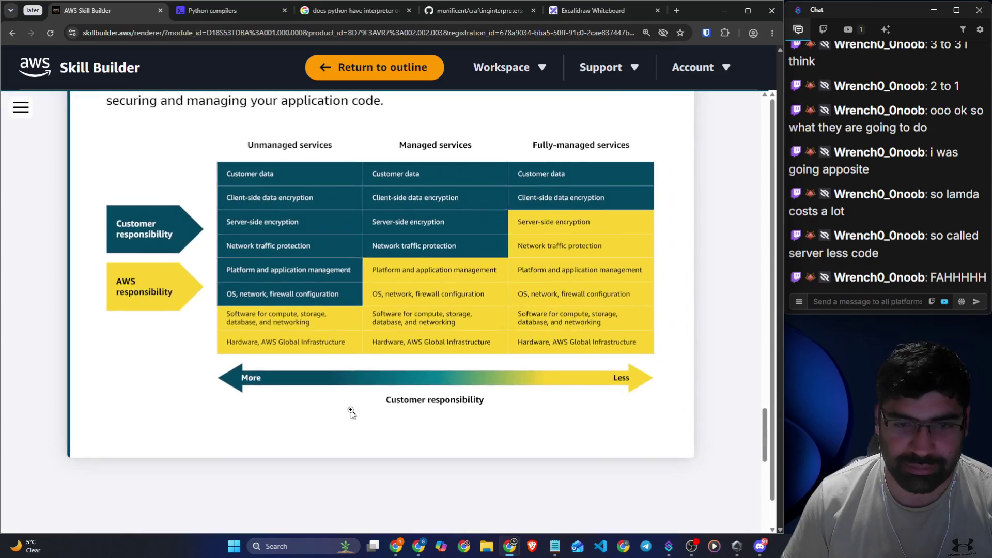
scroll(352, 414, "down", 10)
scroll(289, 394, "down", 4)
left_click(400, 328)
- Read the Correct result and explanation, then go on to Lesson 2 – AWS Lambda
scroll(209, 212, "down", 8)
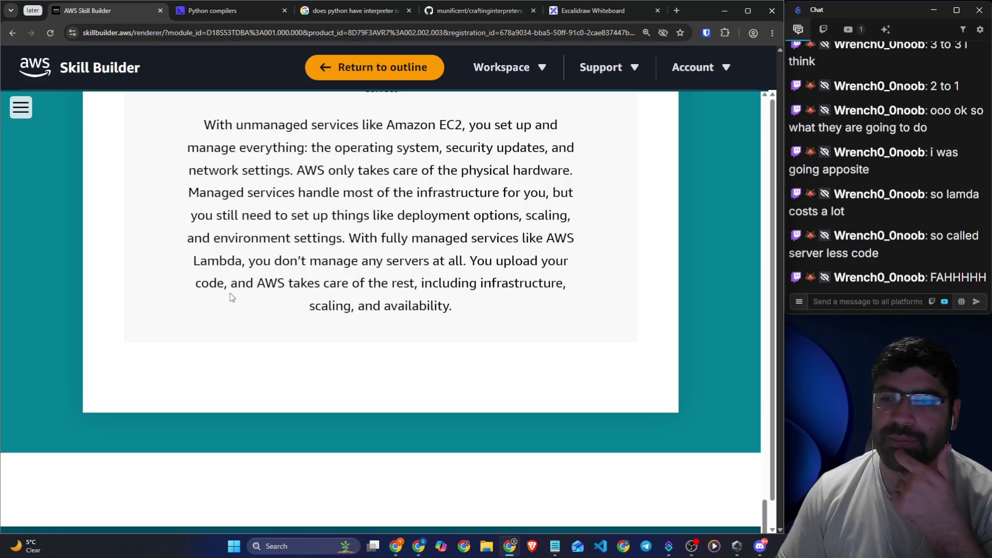
scroll(231, 294, "down", 1)
scroll(467, 420, "down", 1)
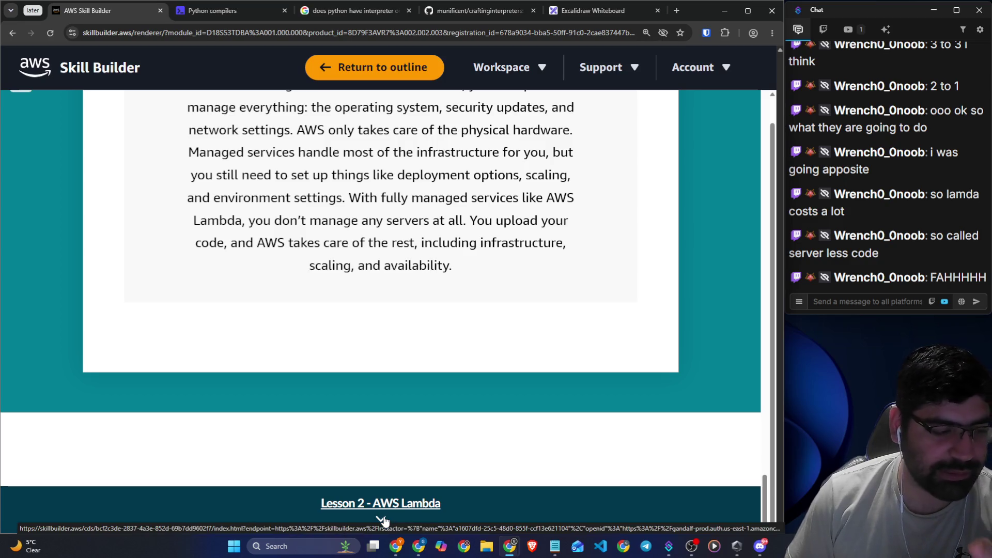
scroll(488, 354, "up", 2)
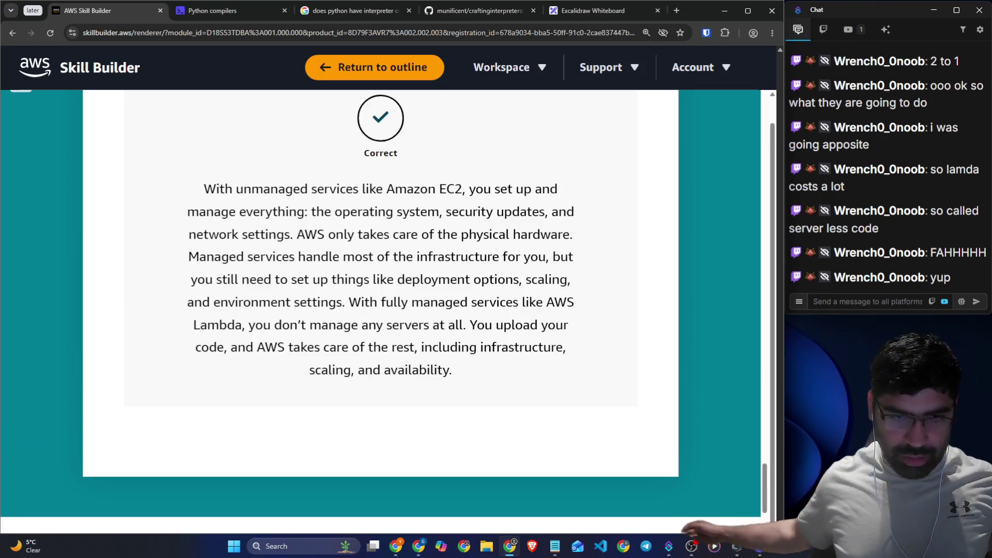
scroll(466, 305, "down", 2)
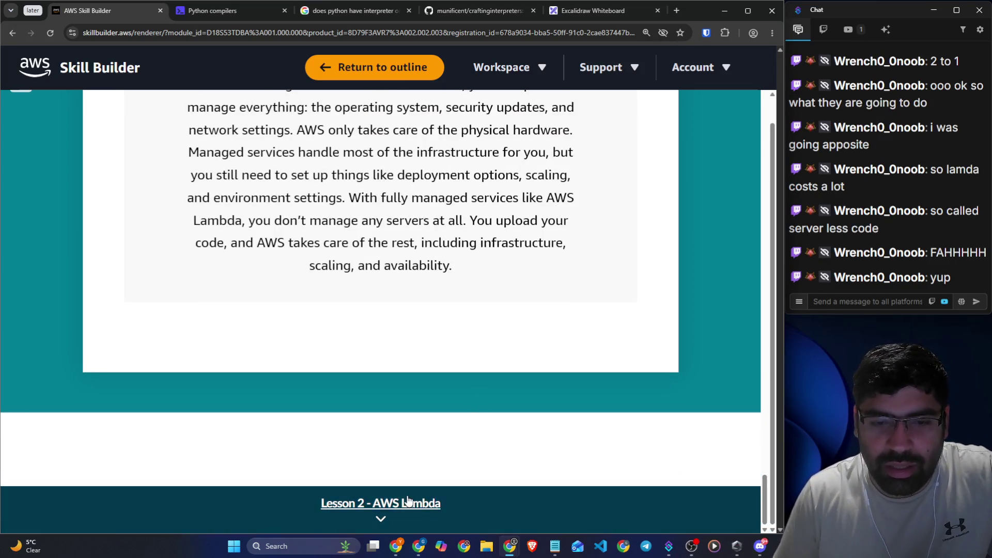
left_click(413, 459)
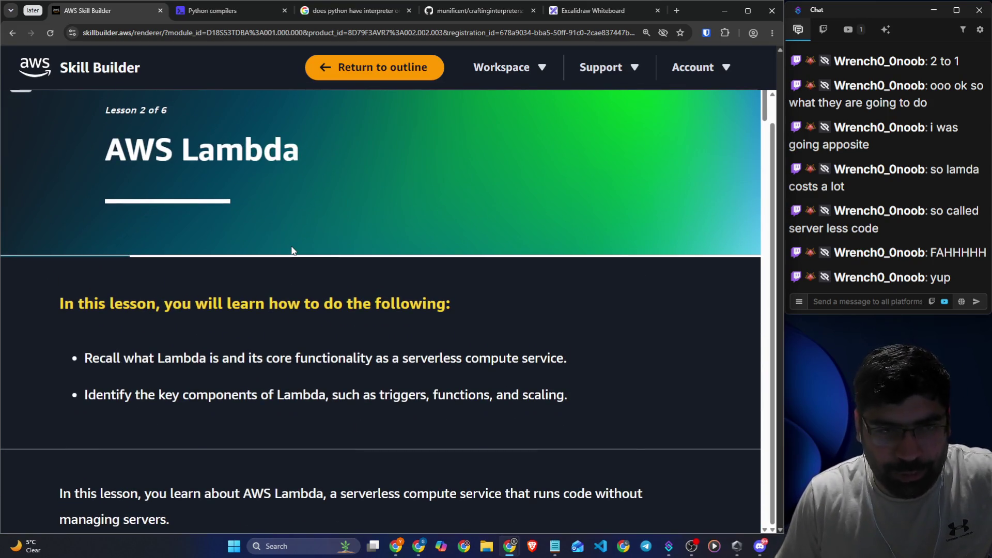
scroll(238, 253, "down", 2)
left_click_drag(191, 191, 450, 194)
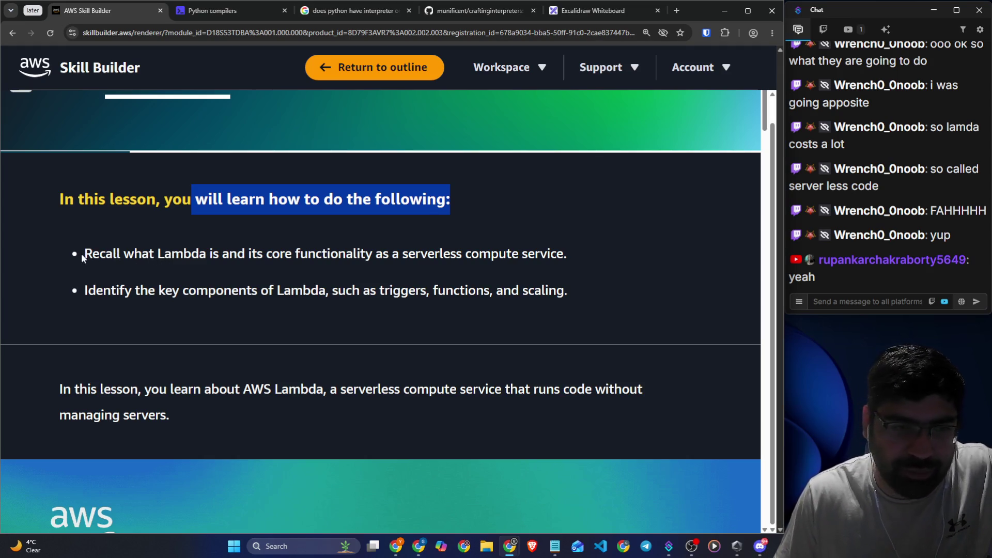
left_click_drag(82, 253, 183, 255)
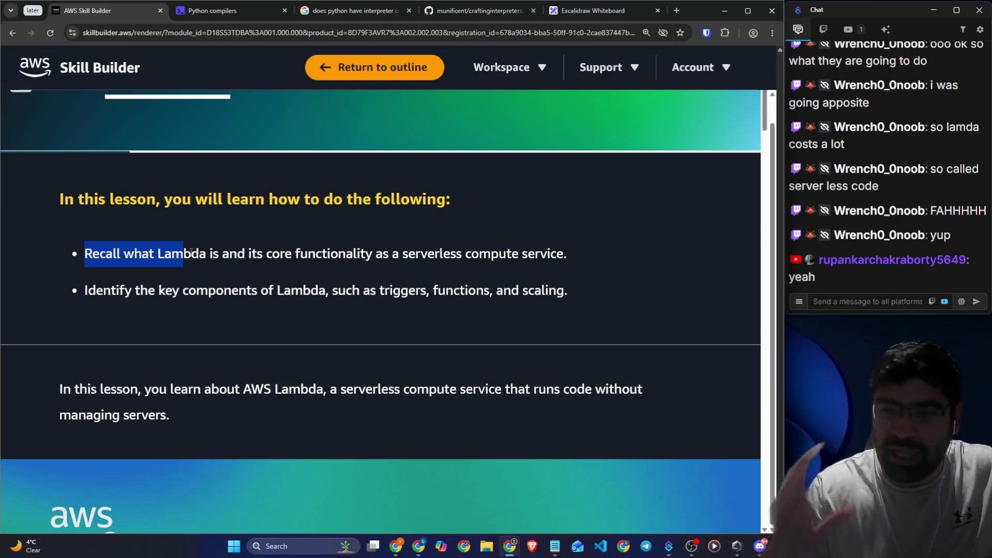
left_click(86, 205)
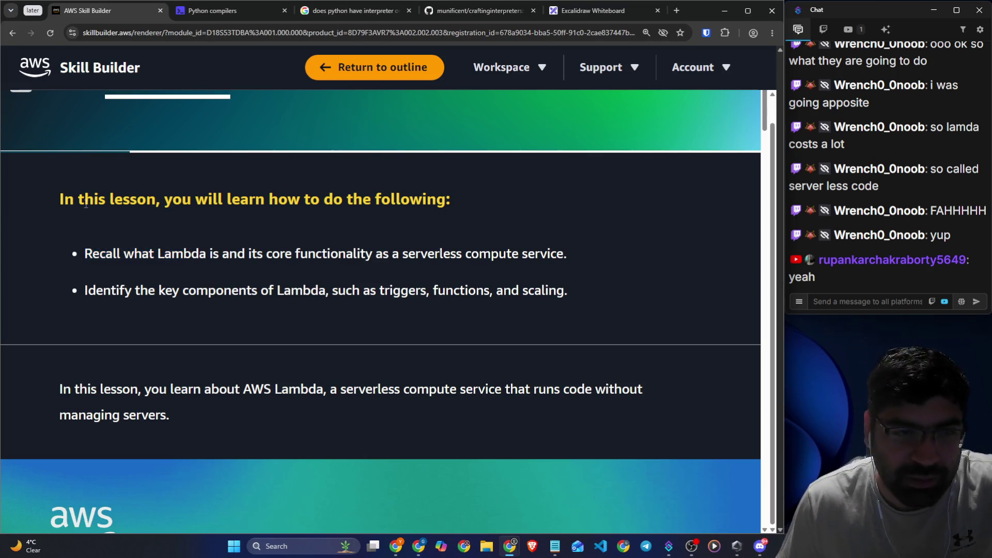
left_click_drag(51, 199, 450, 201)
left_click_drag(83, 255, 572, 258)
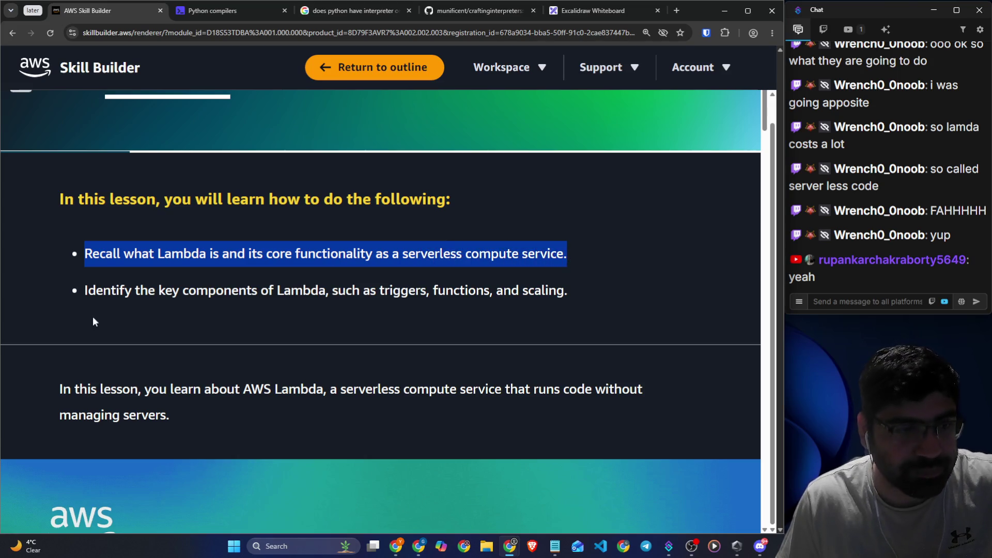
mouse_move(85, 290)
left_mouse_down()
mouse_move(434, 288)
mouse_move(403, 237)
mouse_move(568, 241)
left_mouse_up()
scroll(434, 287, "down", 1)
left_click(516, 248)
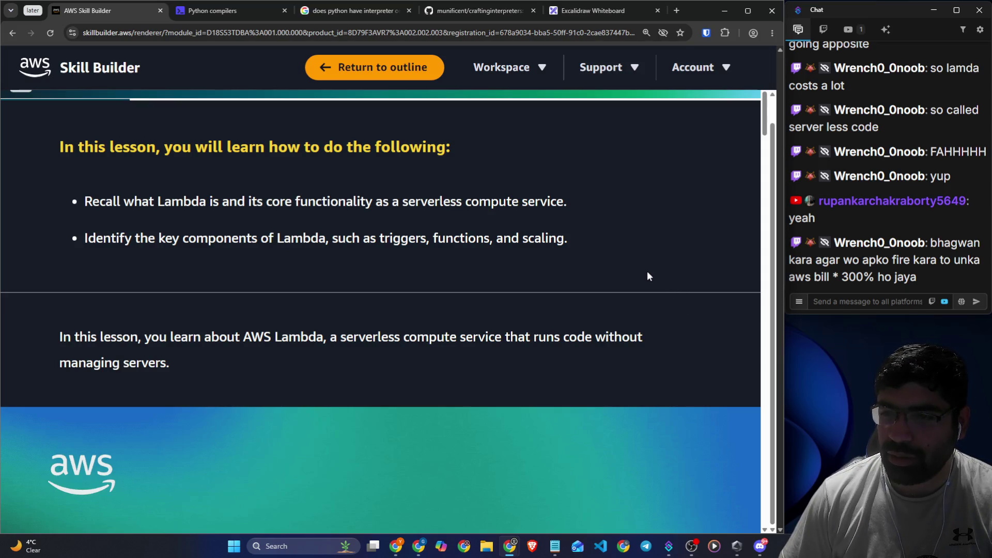
left_click_drag(85, 204, 205, 204)
left_click(283, 230)
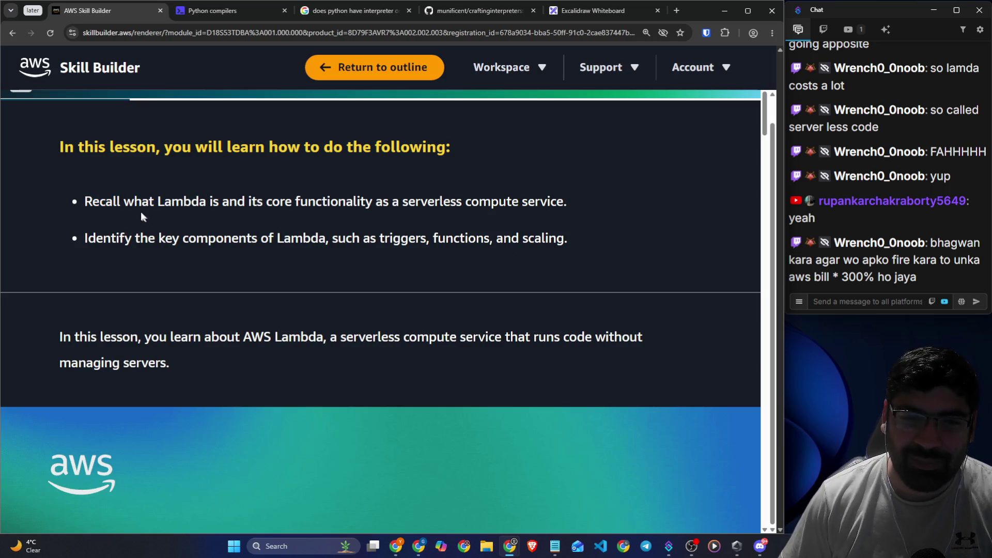
left_click_drag(87, 237, 465, 238)
scroll(217, 262, "down", 5)
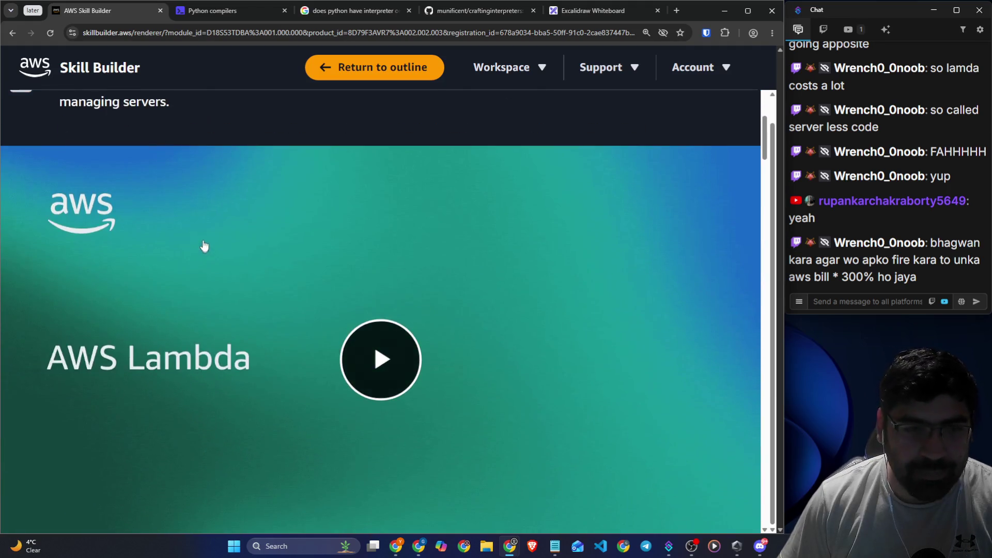
scroll(204, 247, "up", 1)
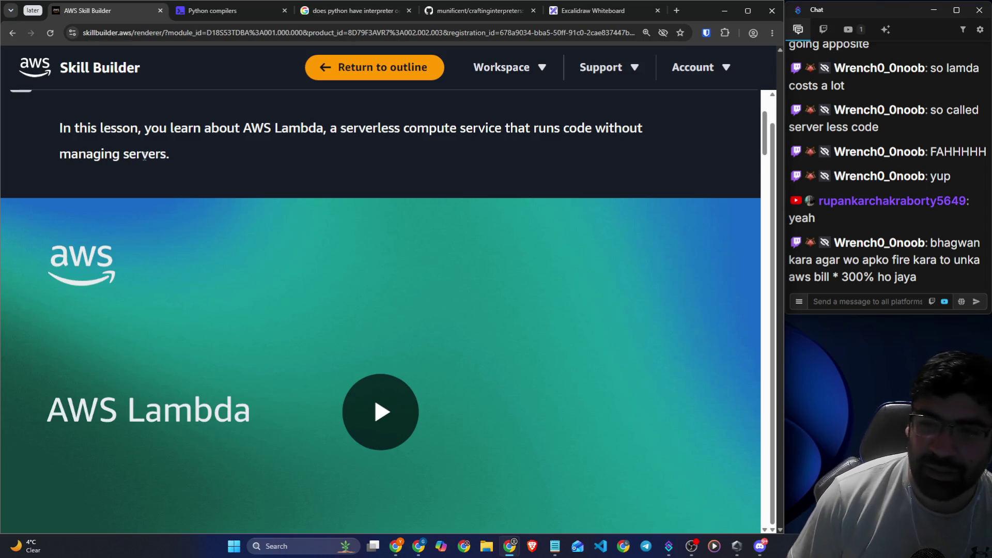
mouse_move(137, 131)
left_mouse_down()
mouse_move(310, 129)
mouse_move(432, 179)
mouse_move(641, 178)
left_mouse_up()
scroll(310, 128, "up", 1)
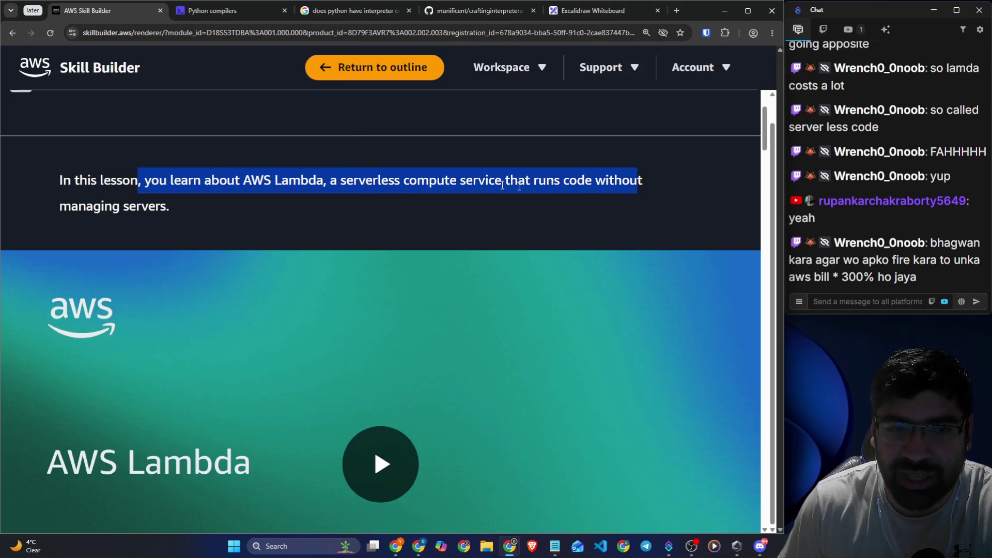
scroll(381, 202, "down", 15)
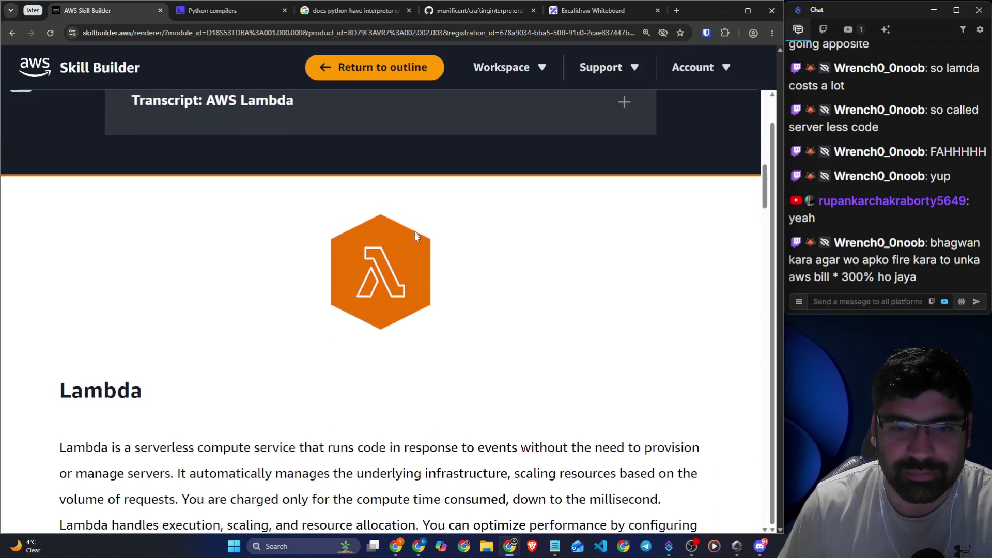
scroll(279, 201, "up", 3)
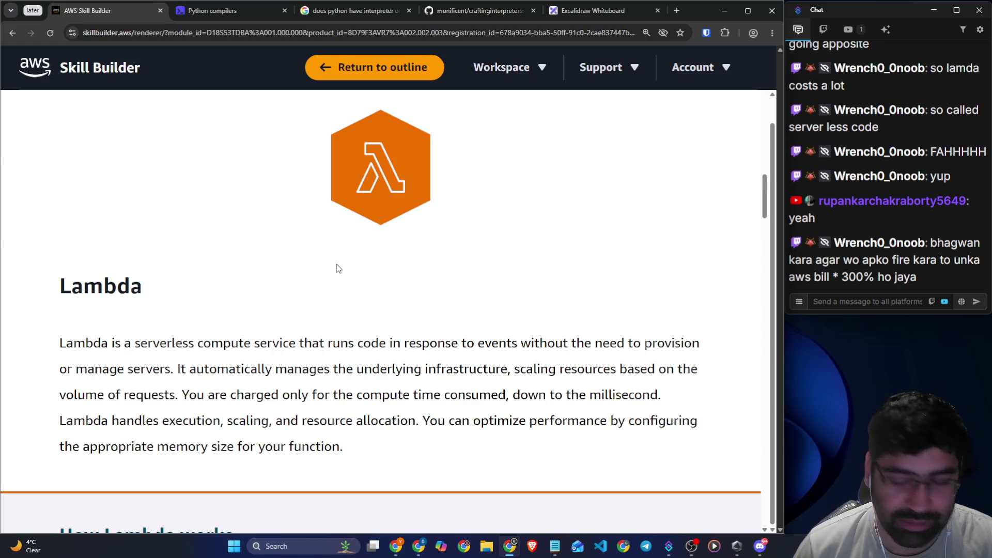
scroll(247, 275, "down", 2)
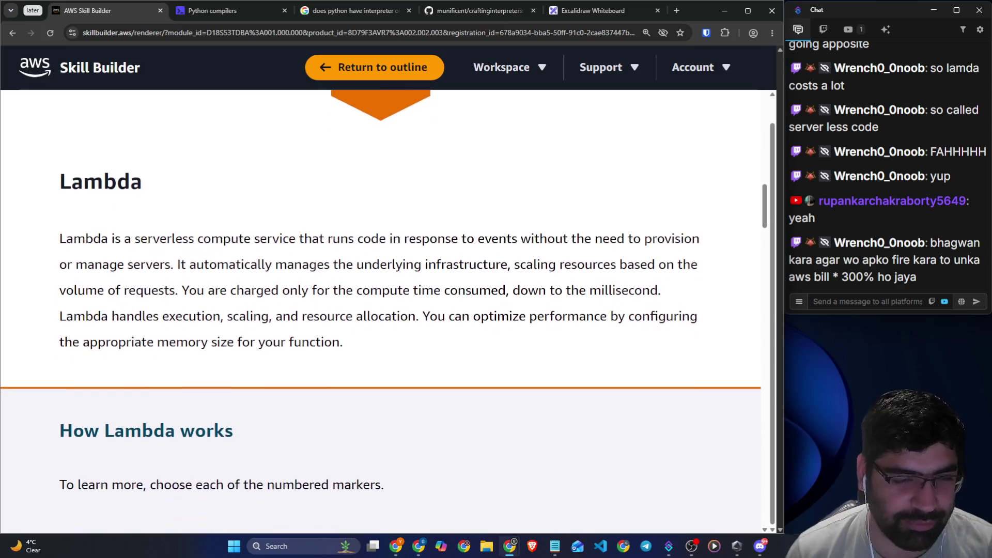
left_click_drag(89, 182, 158, 188)
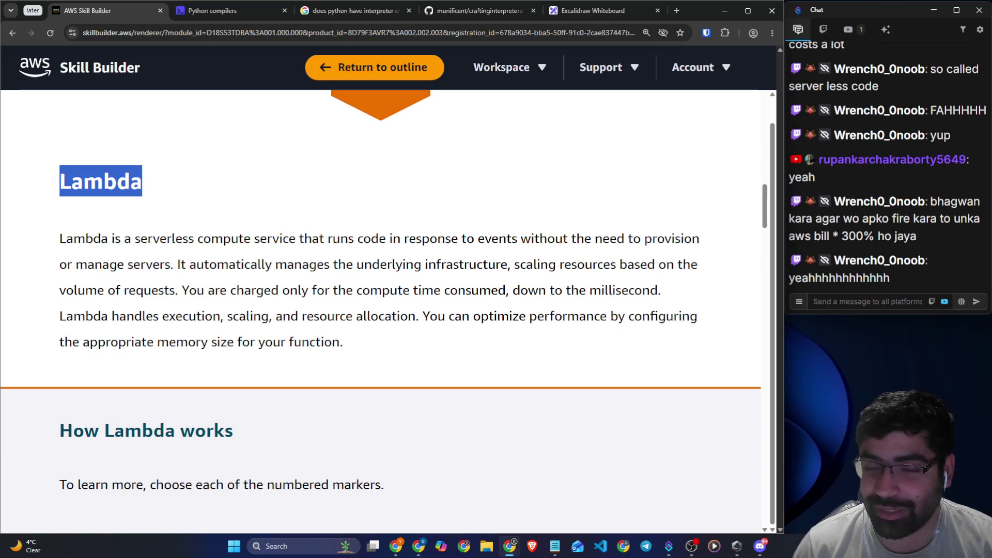
left_click(239, 305)
double_click(83, 238)
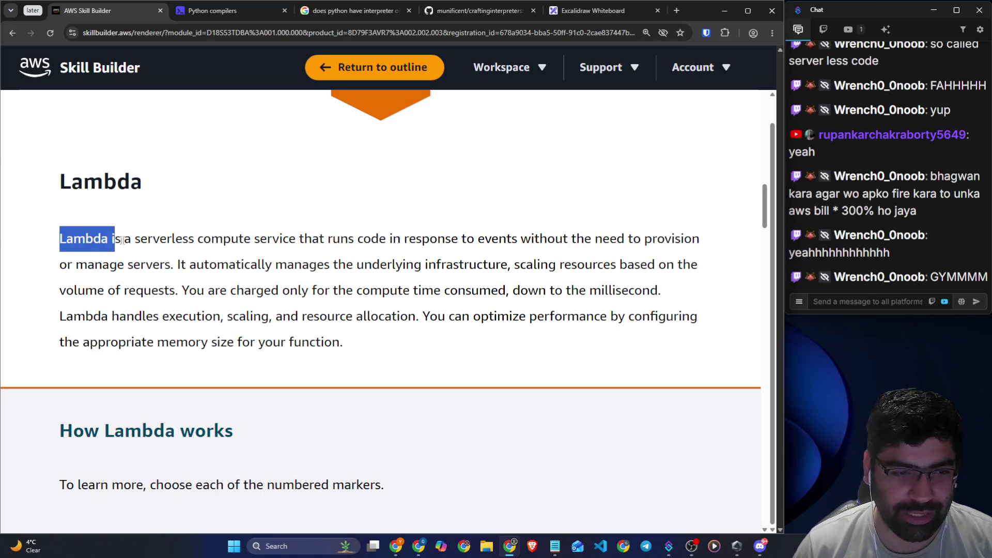
left_click_drag(119, 239, 123, 240)
left_click(125, 240)
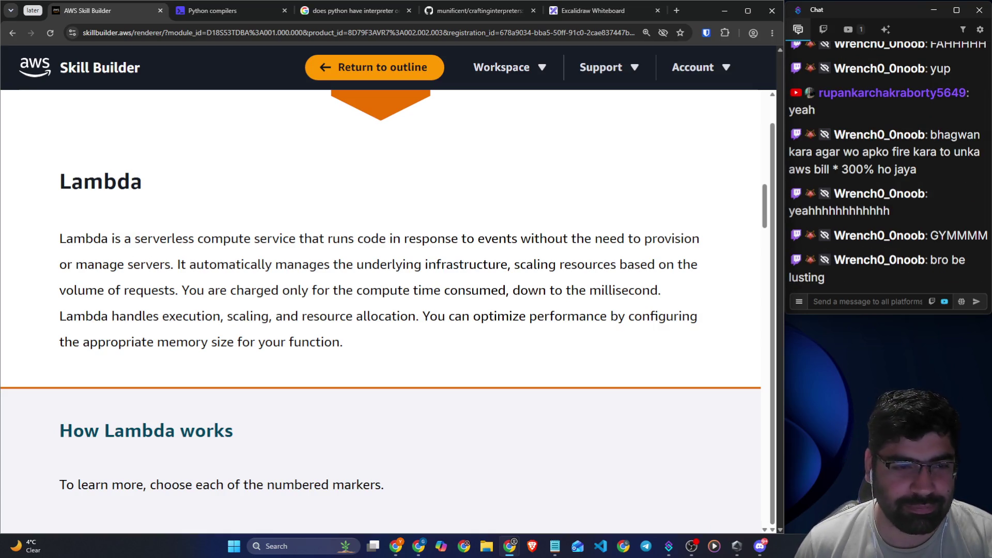
left_click_drag(60, 239, 159, 239)
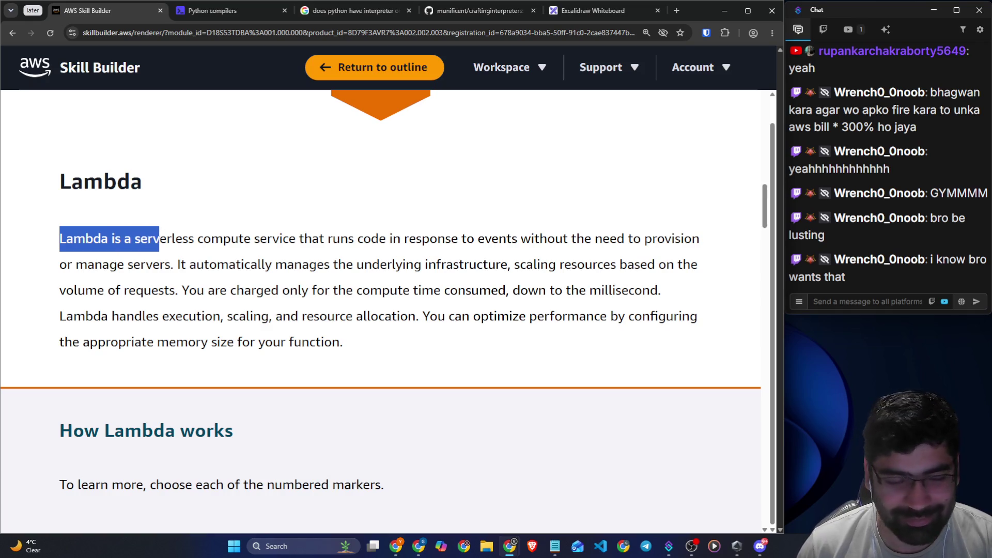
left_click(173, 239)
left_click_drag(45, 244, 701, 239)
left_click_drag(171, 264, 511, 264)
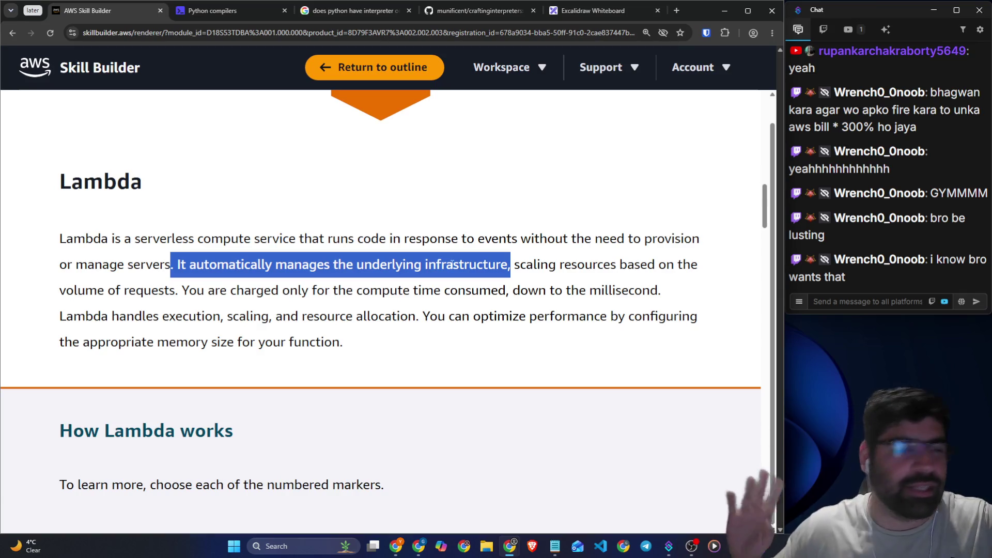
left_click_drag(533, 264, 698, 265)
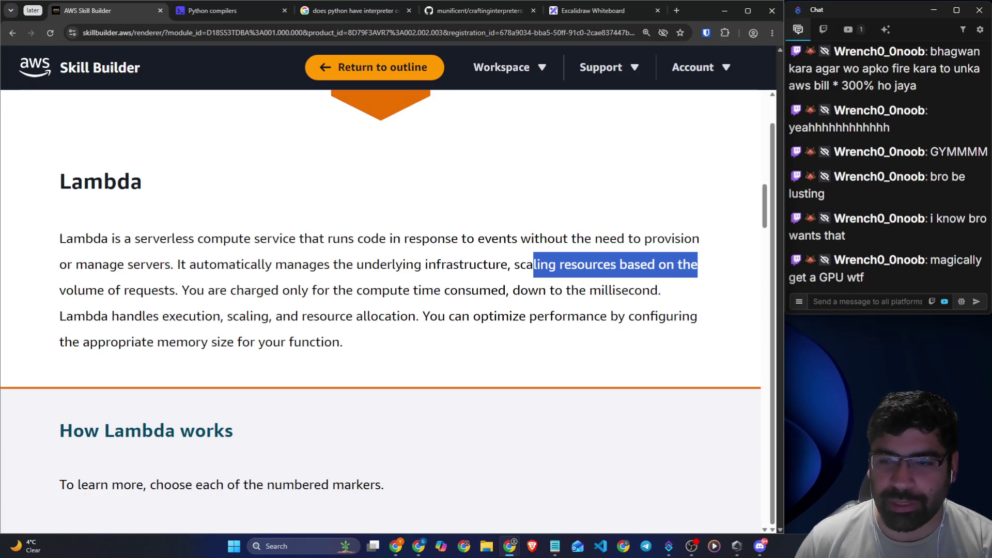
mouse_move(178, 290)
left_mouse_down()
mouse_move(388, 271)
mouse_move(522, 279)
left_mouse_up()
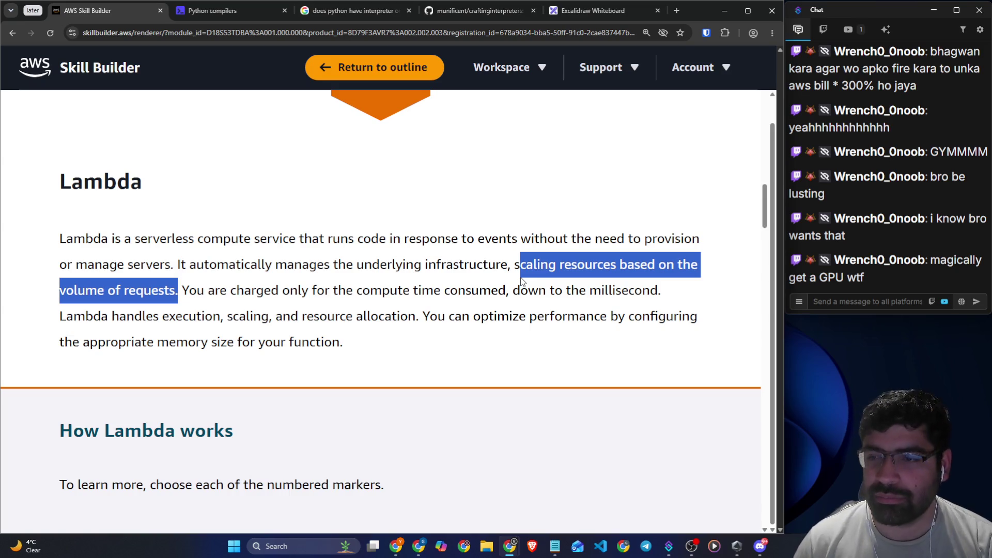
left_click(520, 281)
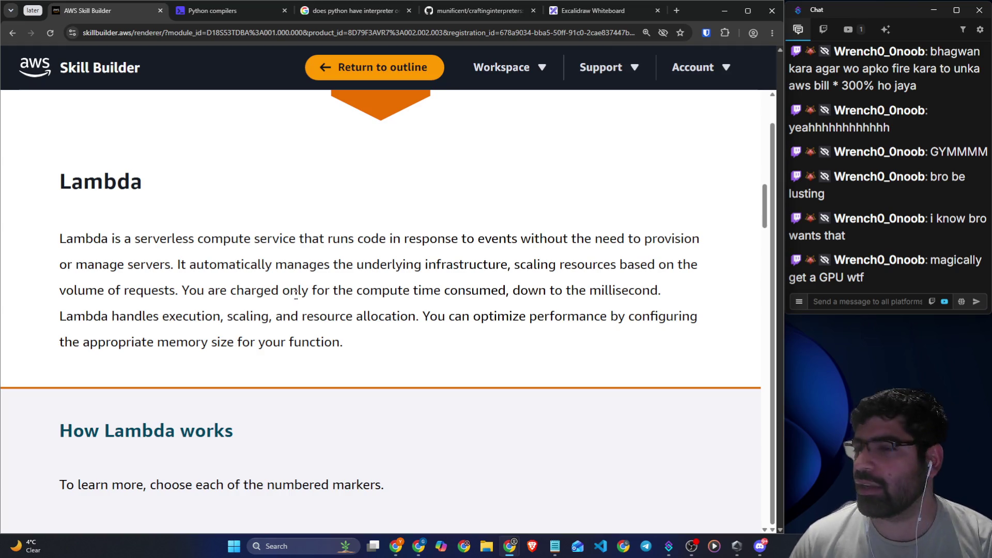
left_click_drag(182, 291, 659, 288)
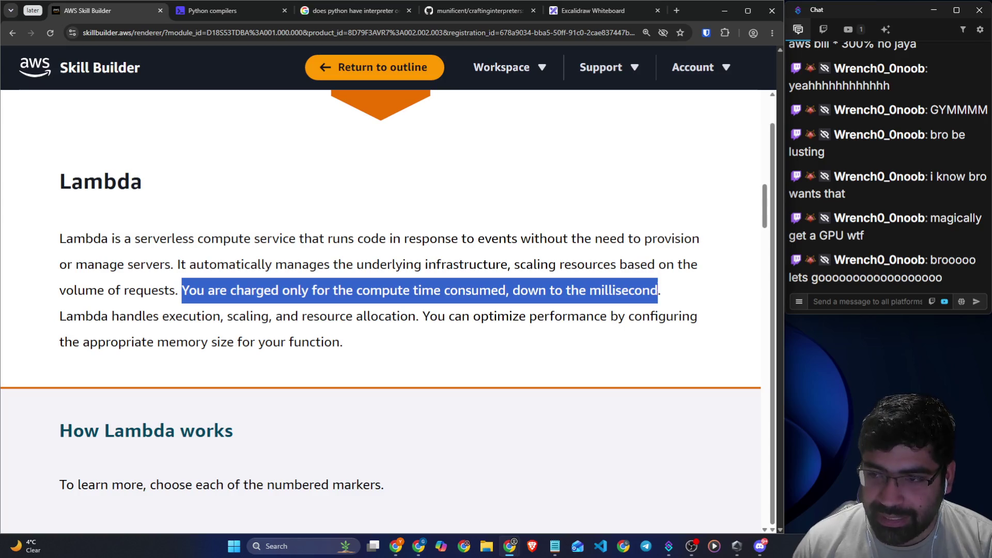
left_click(171, 310)
mouse_move(60, 316)
left_mouse_down()
mouse_move(485, 314)
mouse_move(582, 236)
mouse_move(658, 276)
mouse_move(681, 274)
left_mouse_up()
scroll(420, 318, "down", 1)
left_click_drag(90, 293, 341, 292)
left_click(465, 326)
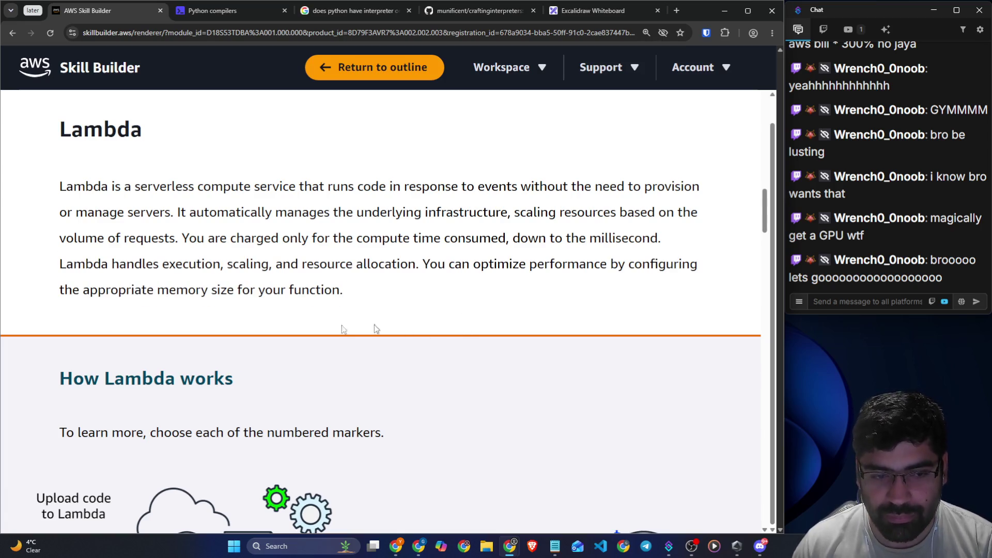
- Scroll the lesson down to the How Lambda works diagram, highlighting chat text on the way
scroll(315, 302, "down", 1)
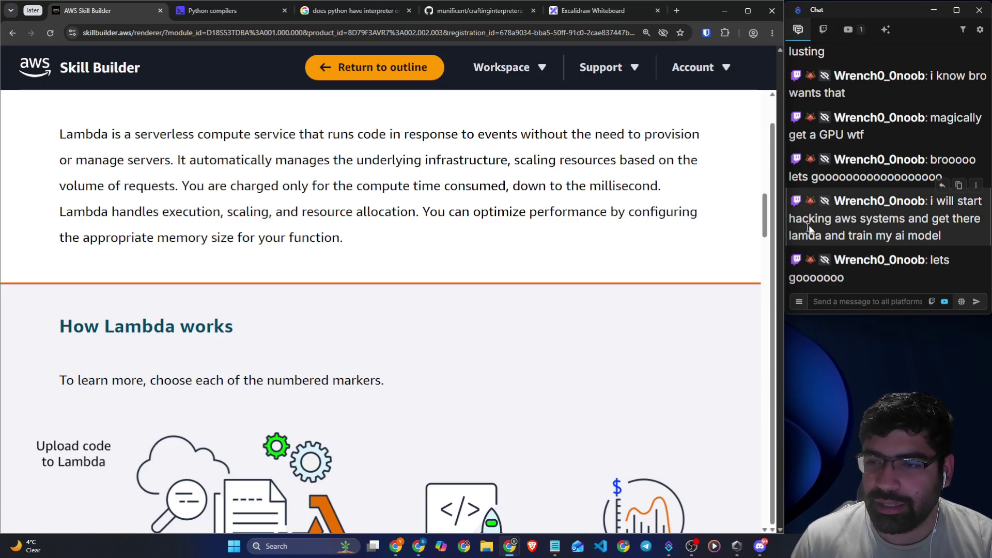
left_click_drag(825, 218, 975, 218)
left_click_drag(857, 236, 926, 238)
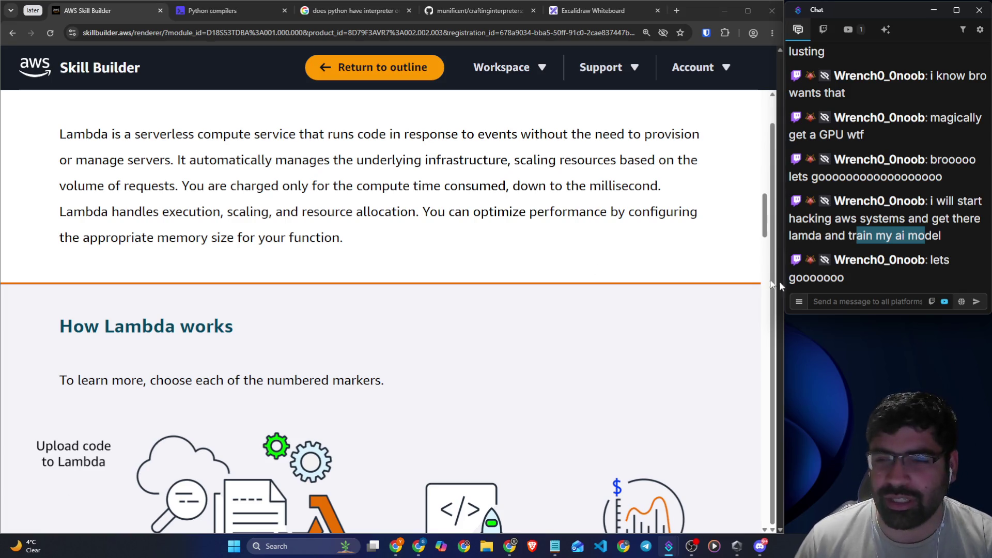
left_click(810, 301)
scroll(380, 310, "down", 1)
scroll(222, 228, "down", 2)
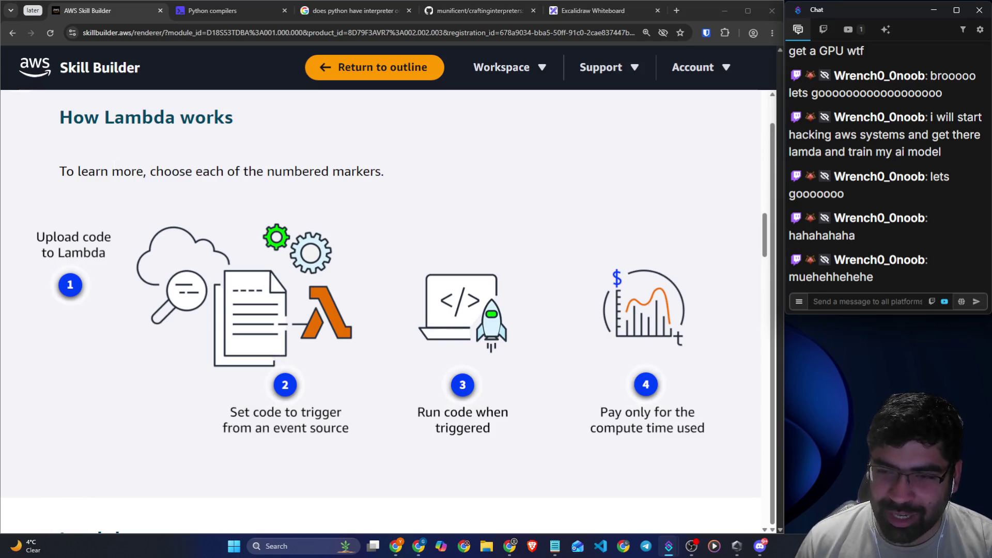
- Highlight the How Lambda works heading and the instruction about numbered markers
left_click(61, 118)
left_click_drag(61, 118, 230, 126)
left_click(274, 135)
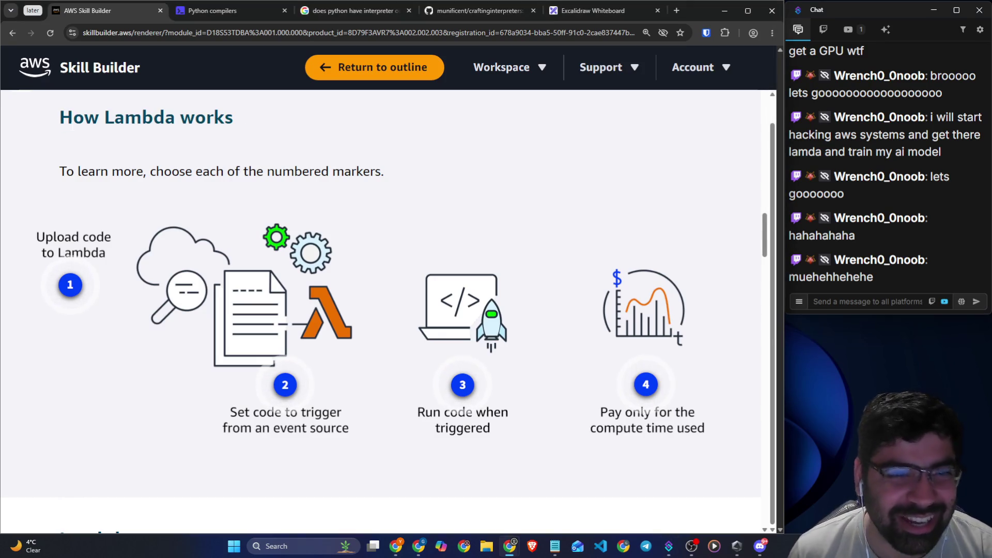
left_click_drag(73, 119, 262, 115)
left_click_drag(100, 172, 411, 178)
- Open marker 1, Upload code to Lambda, and highlight its Lambda function explanation
left_click(96, 204)
left_click(69, 284)
left_click_drag(125, 343, 366, 339)
left_click_drag(144, 366, 300, 365)
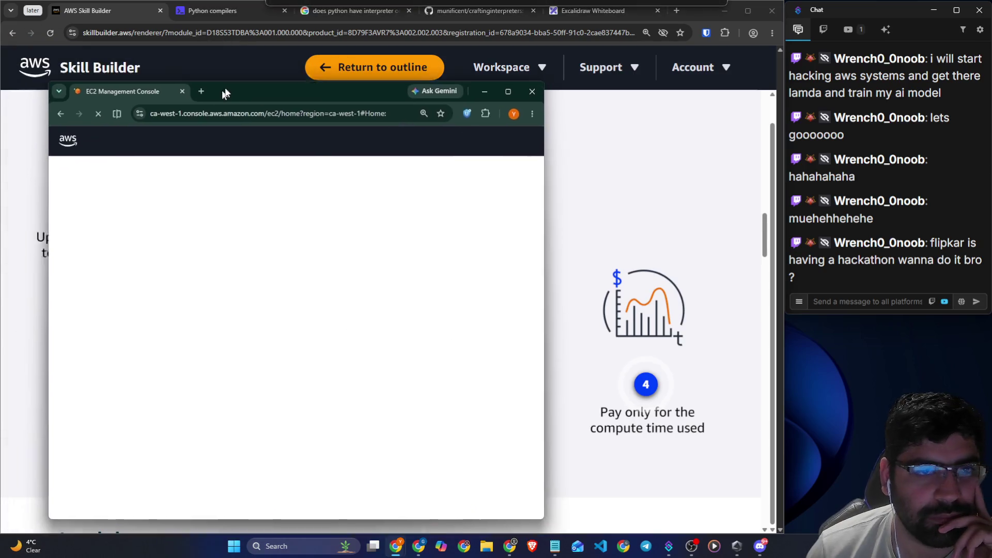
- Move the EC2 console window over the lesson and enlarge it to show the Calgary dashboard
left_click_drag(222, 84, 191, 17)
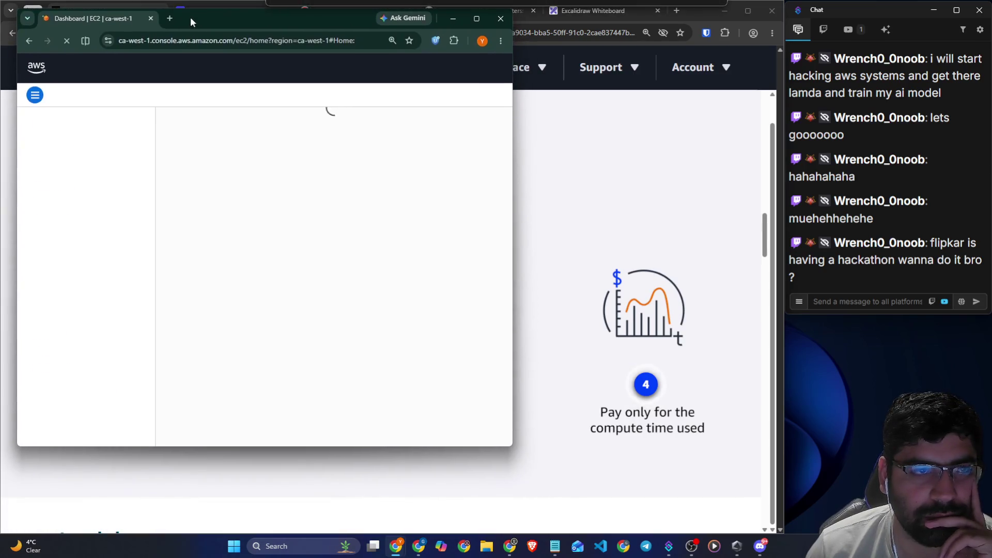
mouse_move(513, 446)
left_mouse_down()
mouse_move(665, 517)
mouse_move(737, 528)
left_mouse_up()
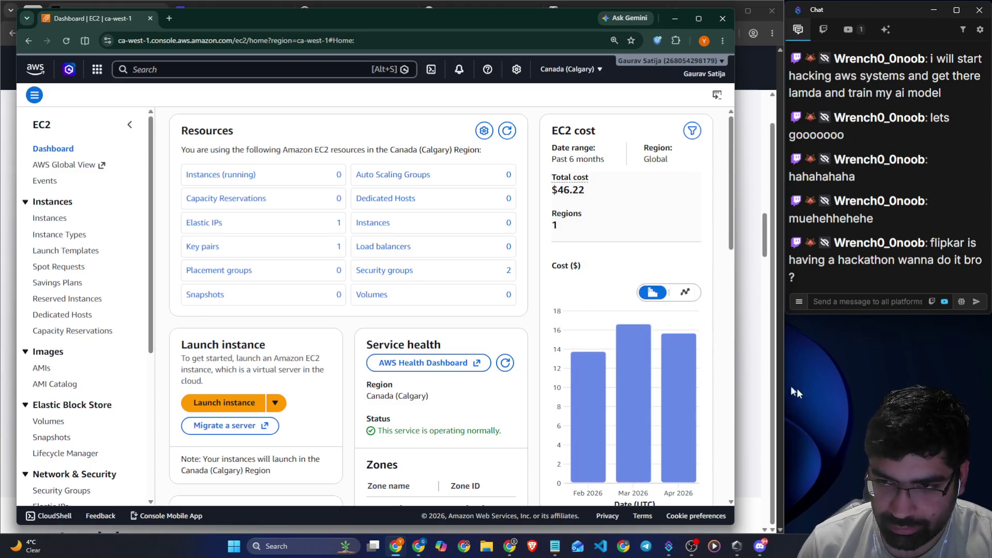
mouse_move(562, 284)
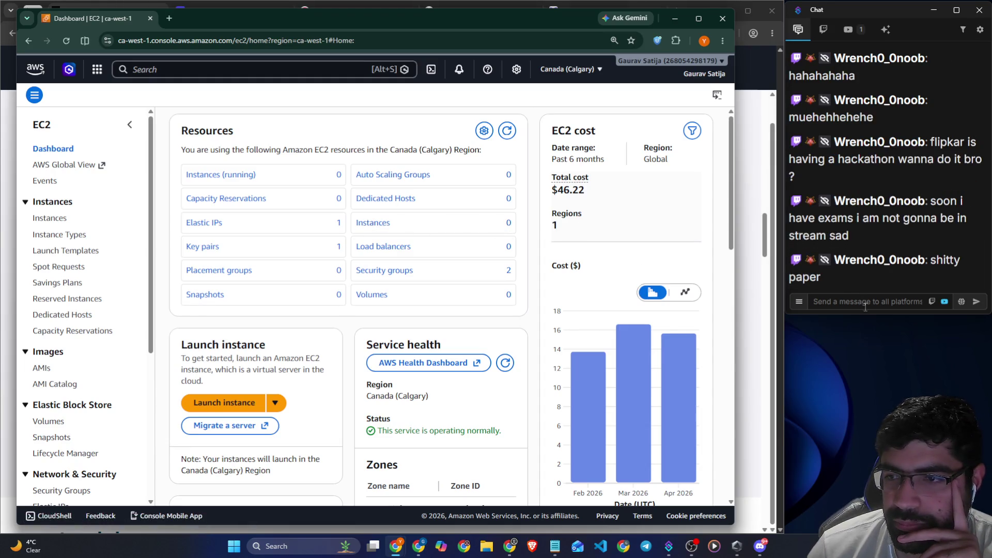
left_click(865, 305)
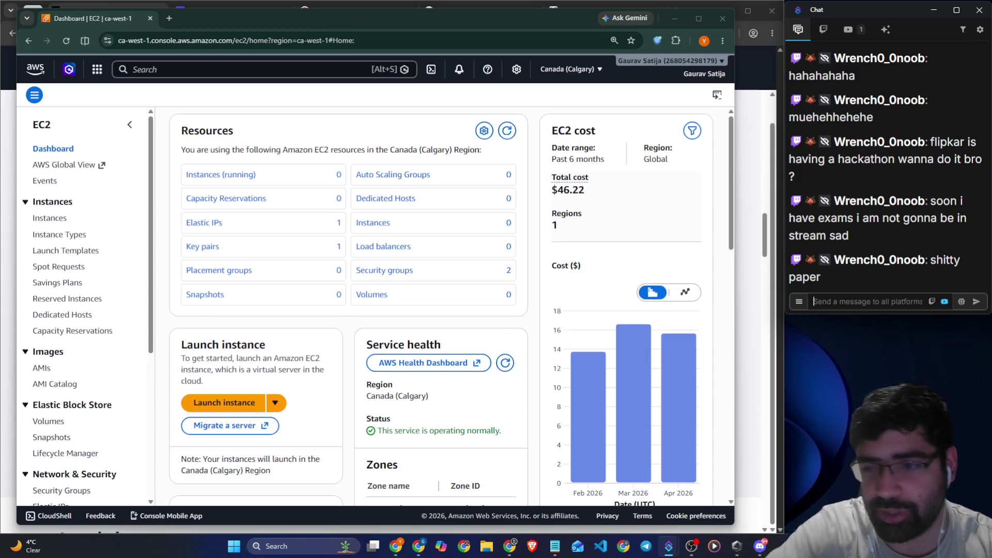
left_click(194, 94)
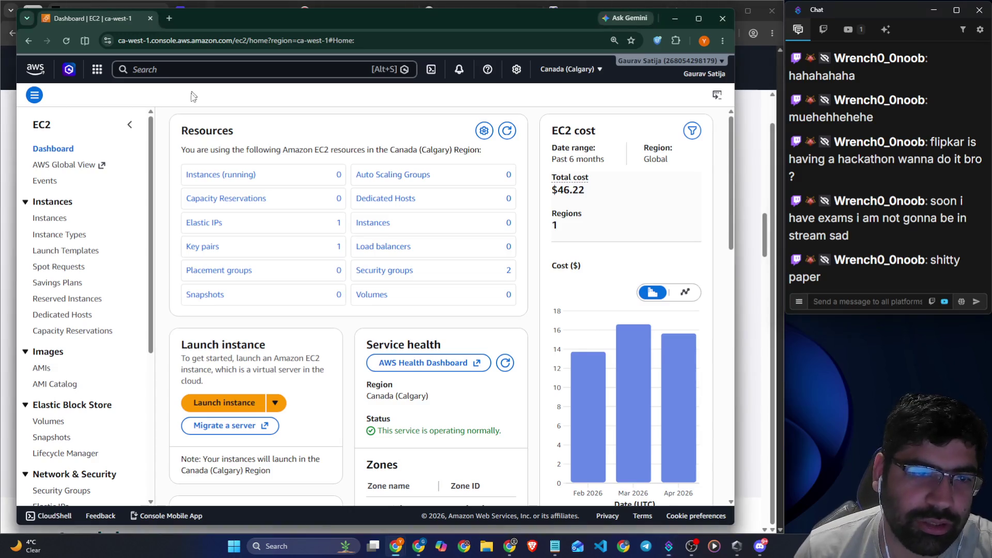
- Search the console for 'lambda', open the Lambda service, and go to its start page
left_click(190, 71)
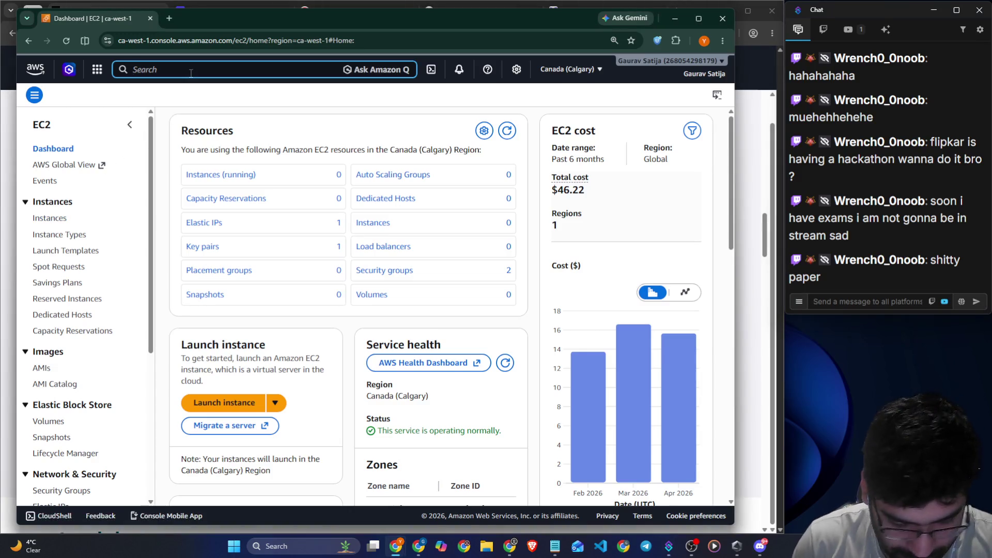
type("lamb")
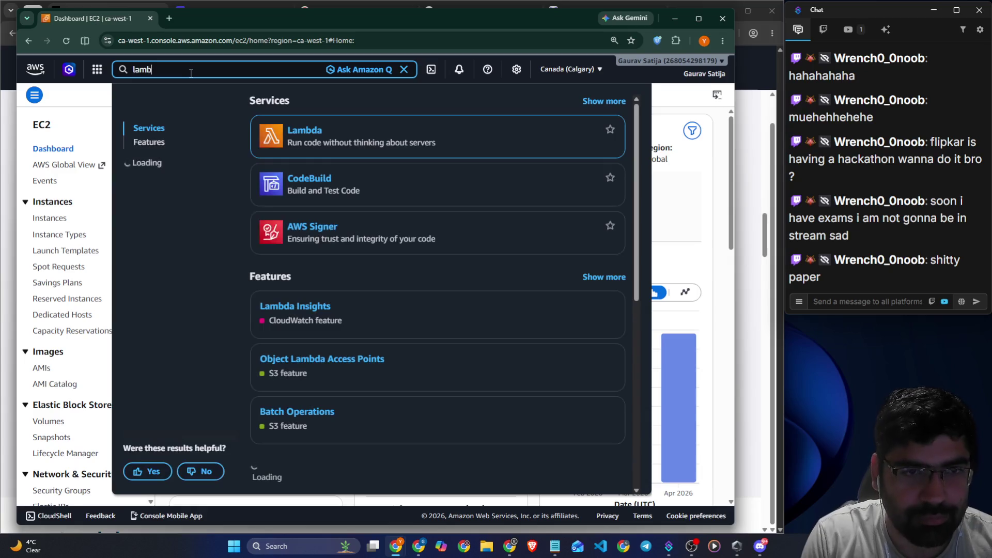
type("da")
left_click(303, 136)
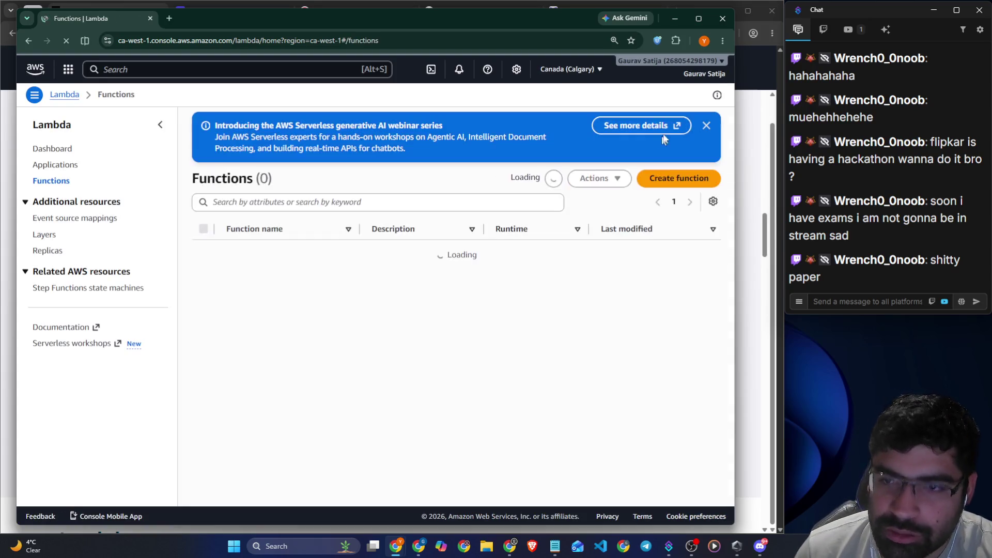
left_click(94, 120)
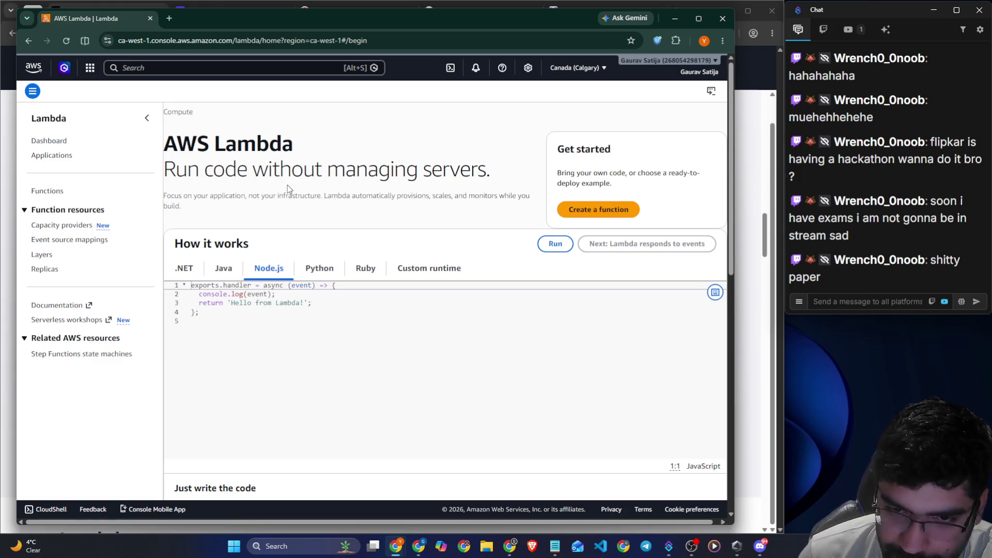
- Compare the How it works sample code in .NET, Java, Node.js, Python, Ruby and Rust
scroll(290, 197, "down", 2)
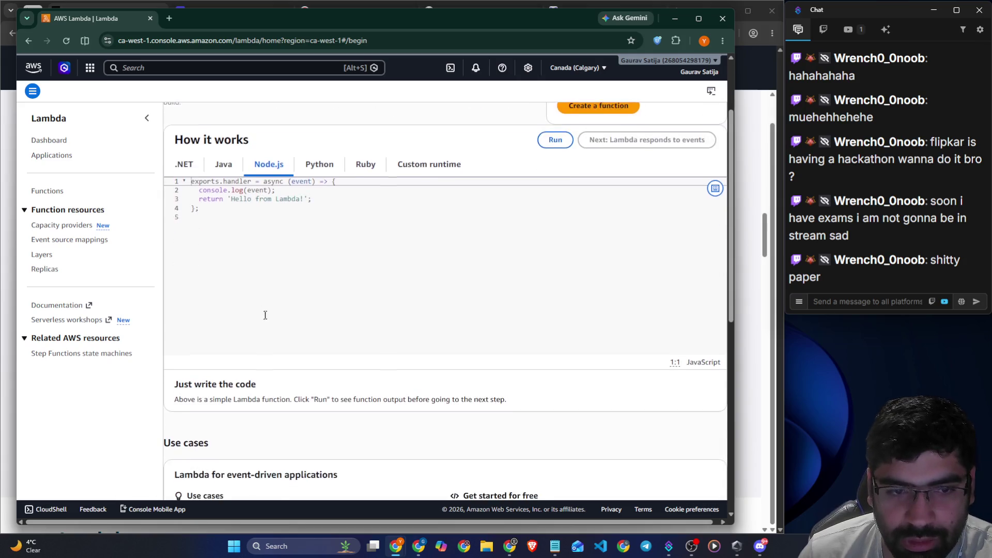
left_click(199, 169)
mouse_move(196, 207)
left_mouse_down()
mouse_move(290, 220)
mouse_move(291, 294)
left_mouse_up()
key("ctrl+End")
left_click_drag(353, 206, 194, 180)
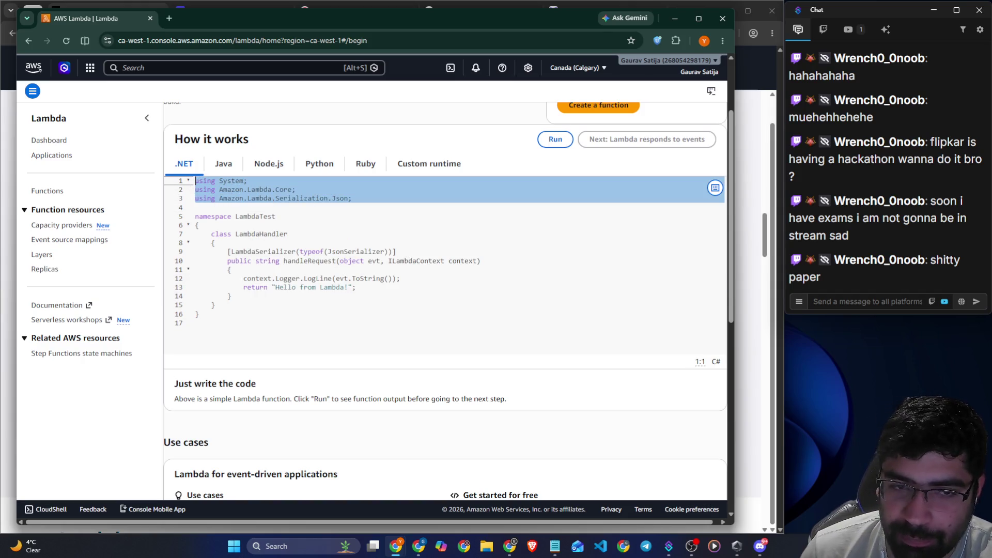
left_click(212, 166)
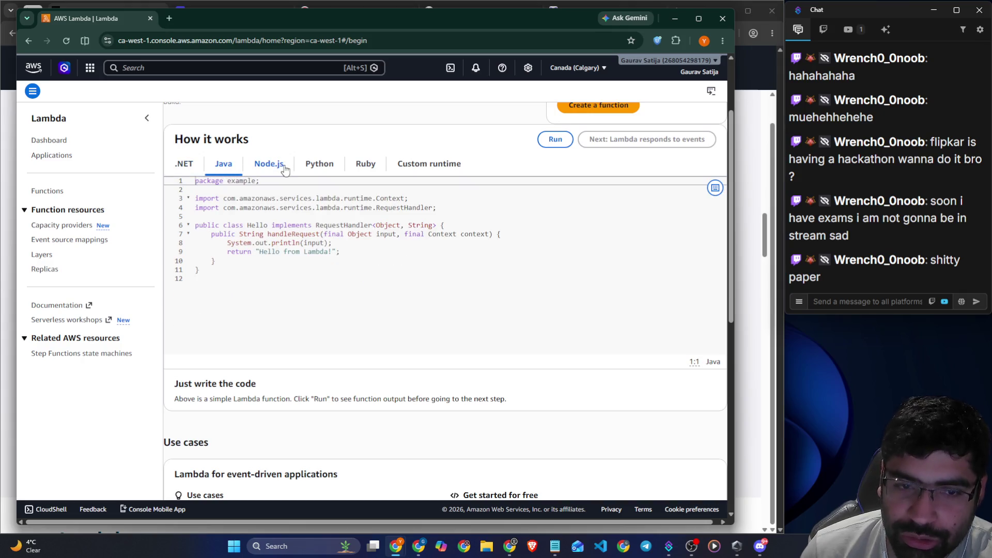
left_click_drag(243, 293, 171, 179)
left_click_drag(439, 208, 204, 180)
left_click(265, 163)
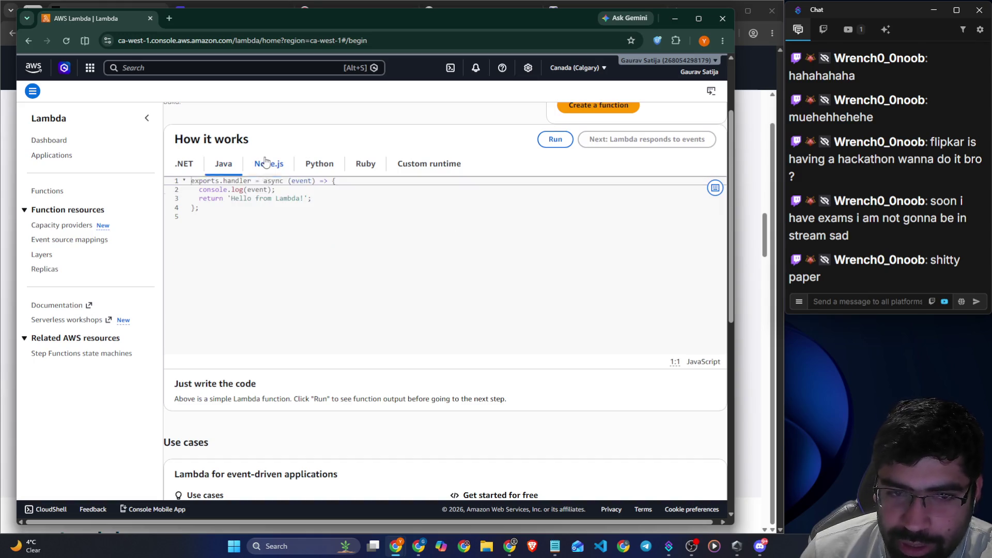
mouse_move(241, 216)
left_mouse_down()
mouse_move(160, 181)
mouse_move(265, 181)
mouse_move(255, 190)
mouse_move(336, 202)
left_mouse_up()
left_click(308, 168)
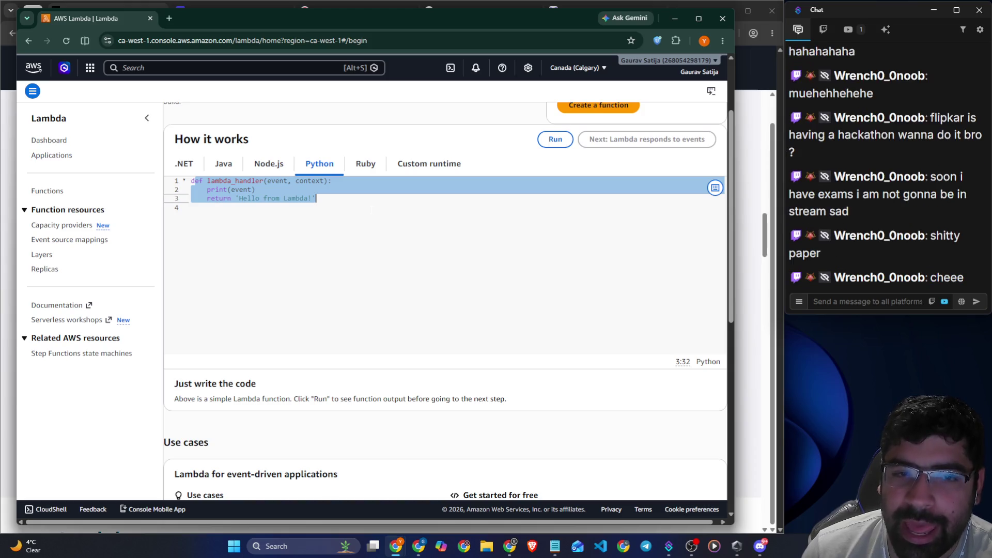
left_click(364, 162)
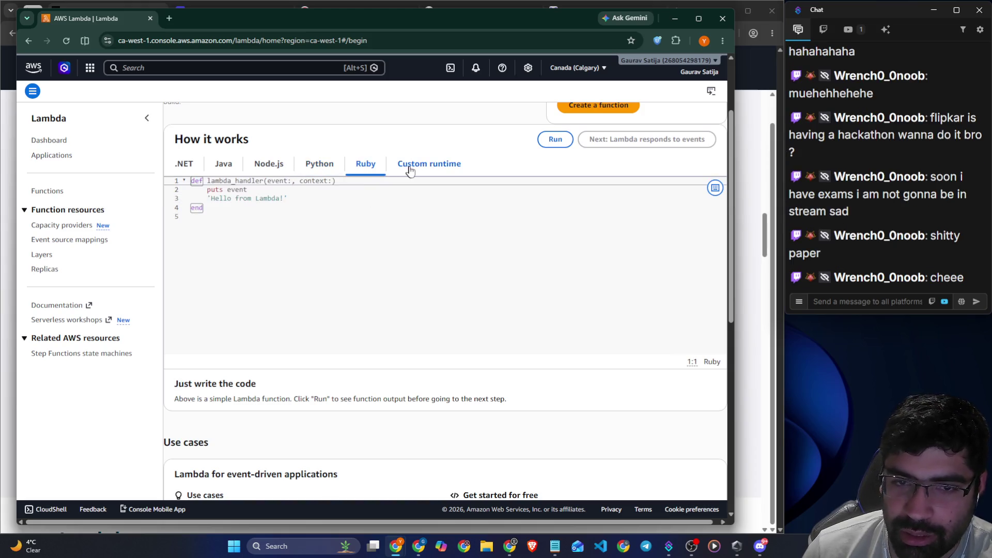
left_click(411, 164)
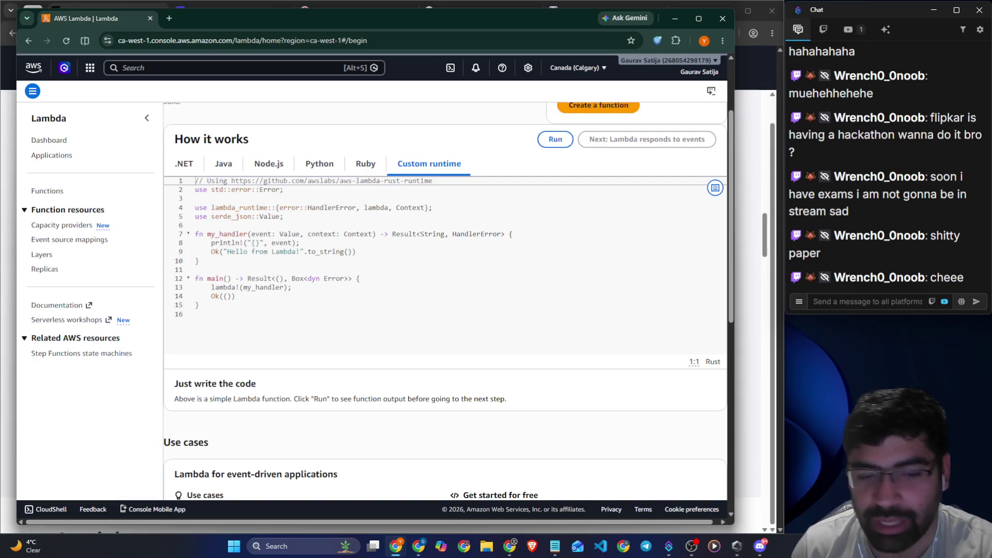
- Set the page zoom to 80% and reload the Lambda getting-started page
key("ctrl+minus")
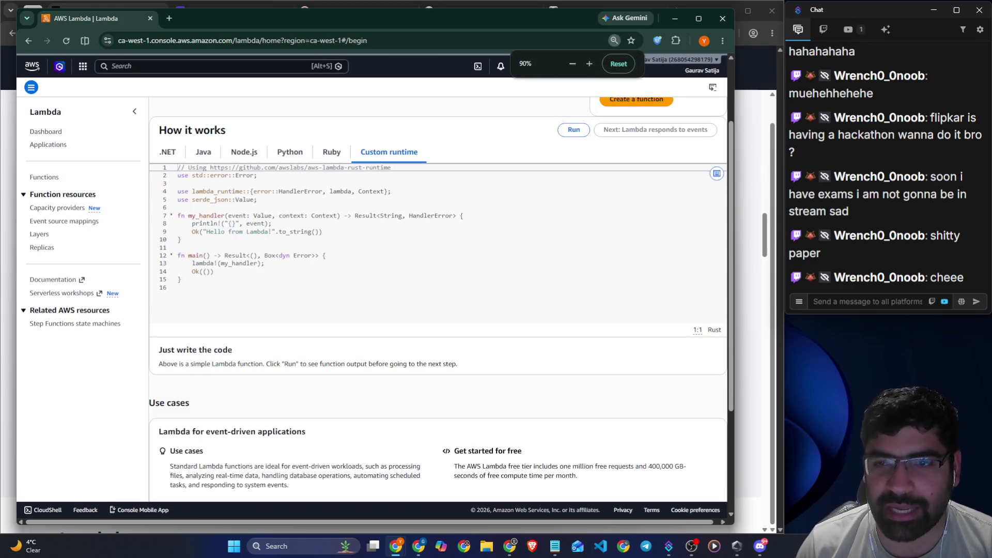
scroll(235, 200, "up", 2)
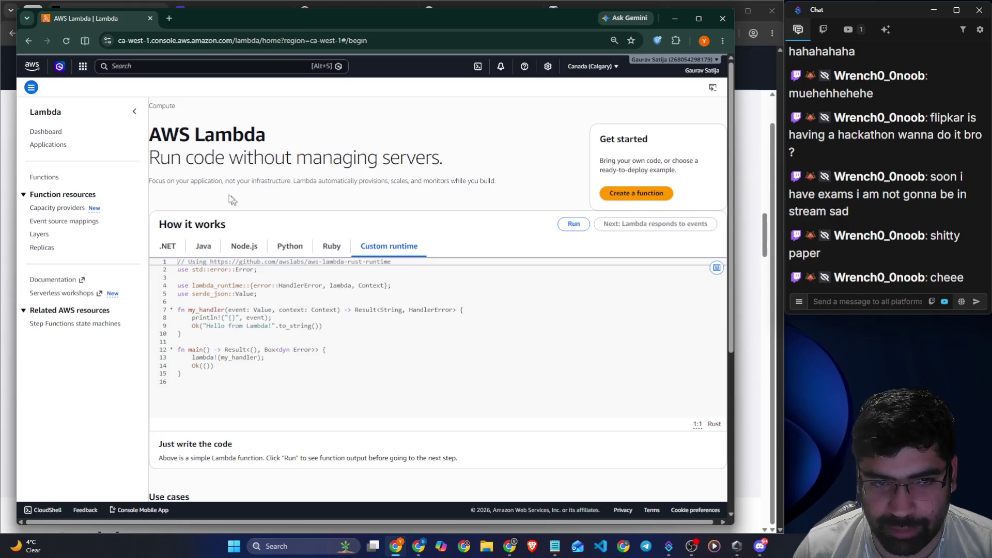
left_click(67, 41)
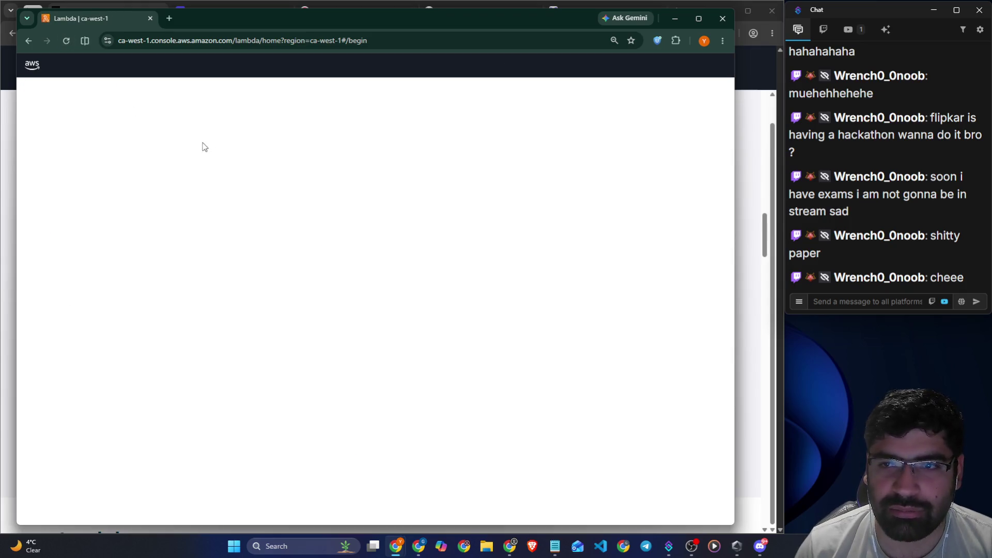
key("ctrl+minus")
key("ctrl+minus")
key("ctrl+minus")
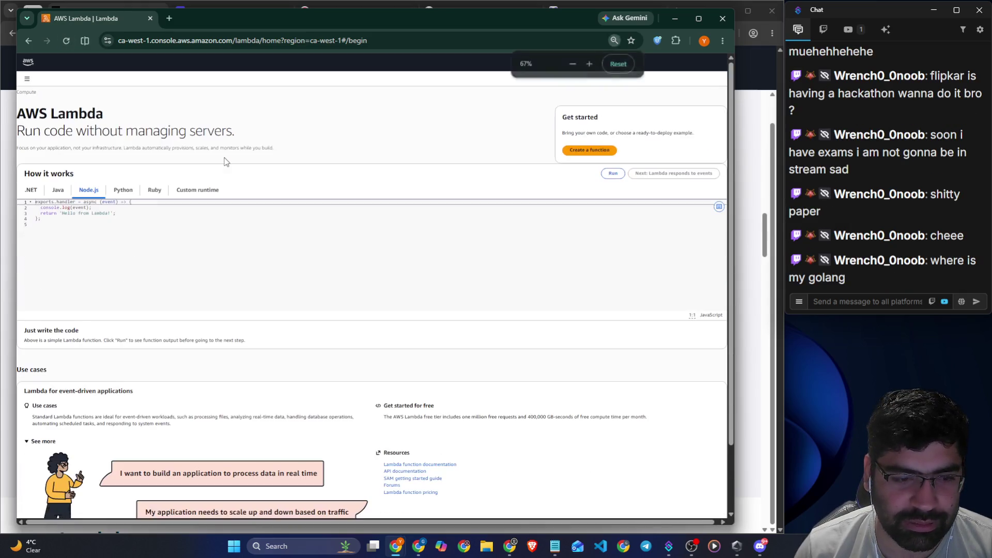
double_click(589, 64)
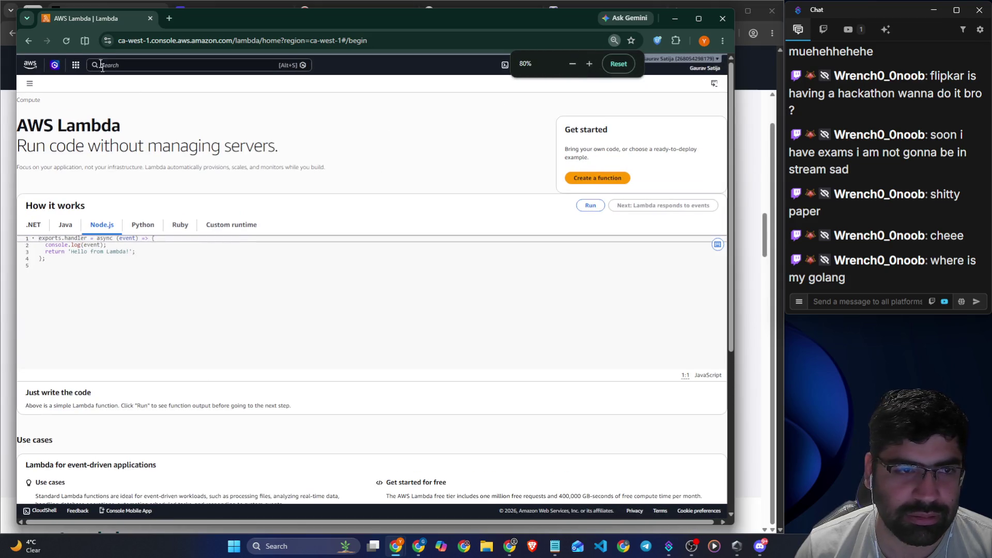
left_click(66, 40)
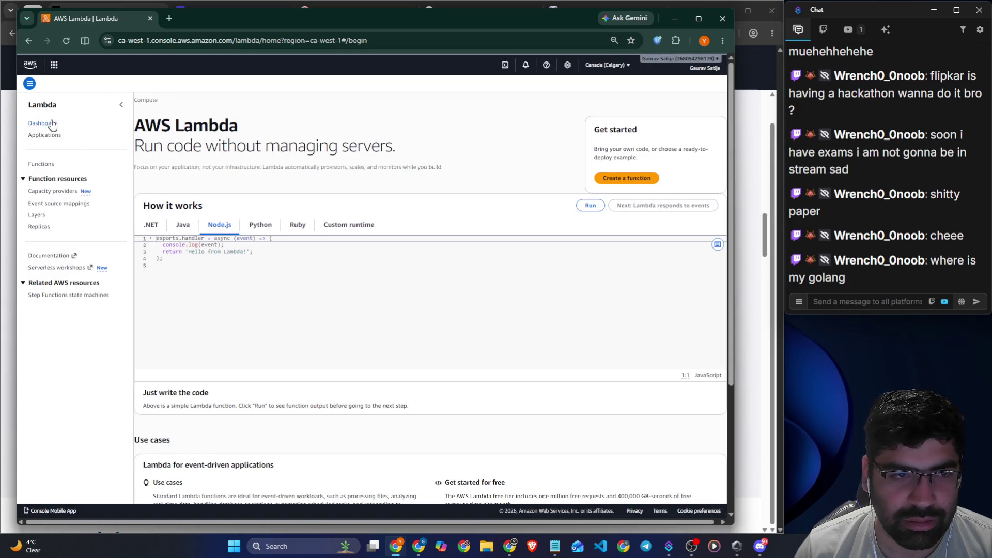
- Look over the Lambda Dashboard and Applications list, dismissing the webinar banner
left_click(51, 126)
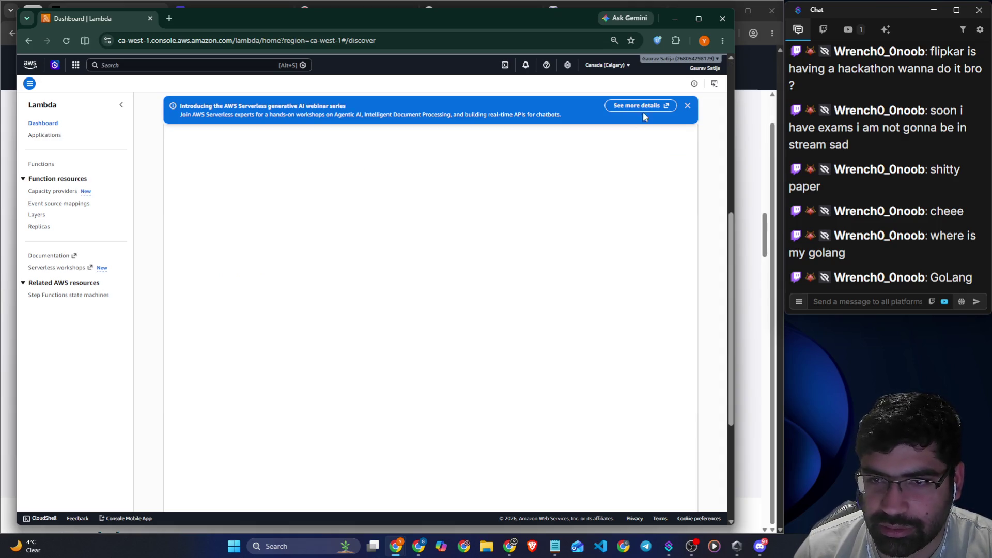
left_click(687, 105)
left_click(56, 136)
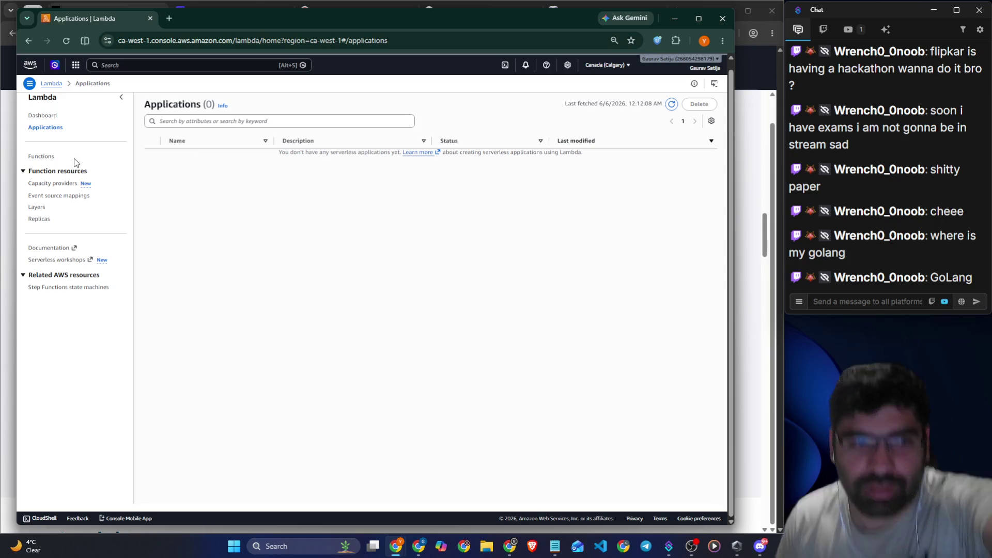
- Return to getting started, view the Rust custom runtime sample, and start a new function
left_click(40, 157)
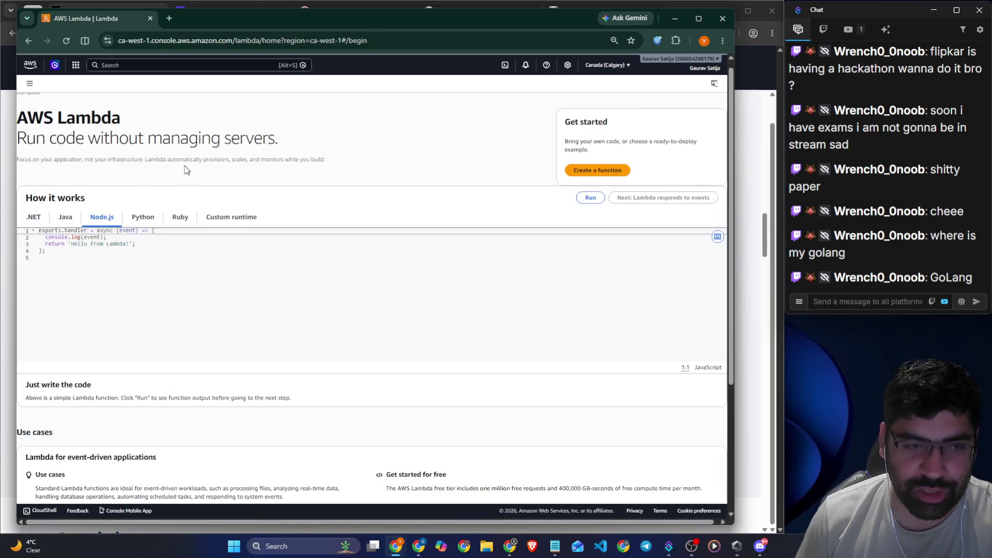
scroll(193, 178, "down", 4)
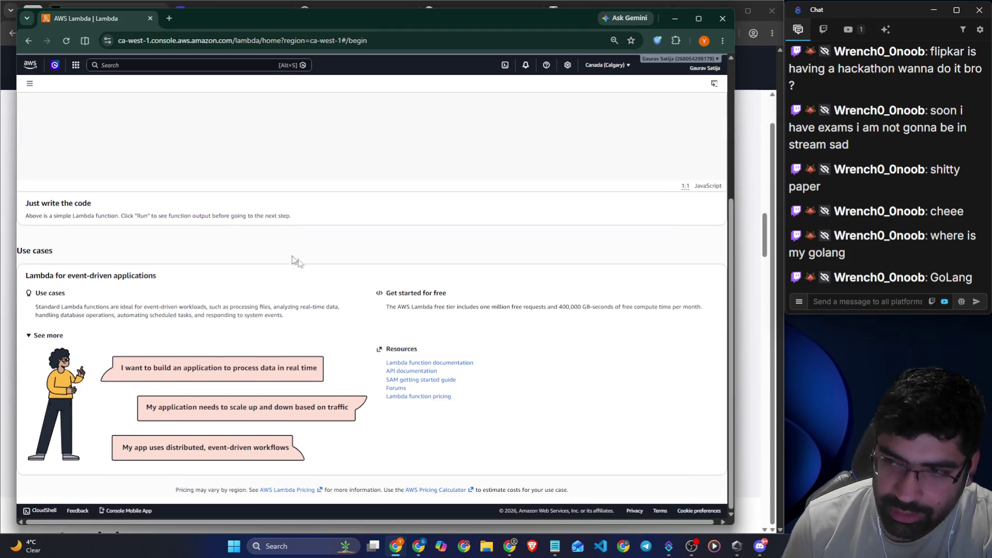
scroll(196, 255, "up", 4)
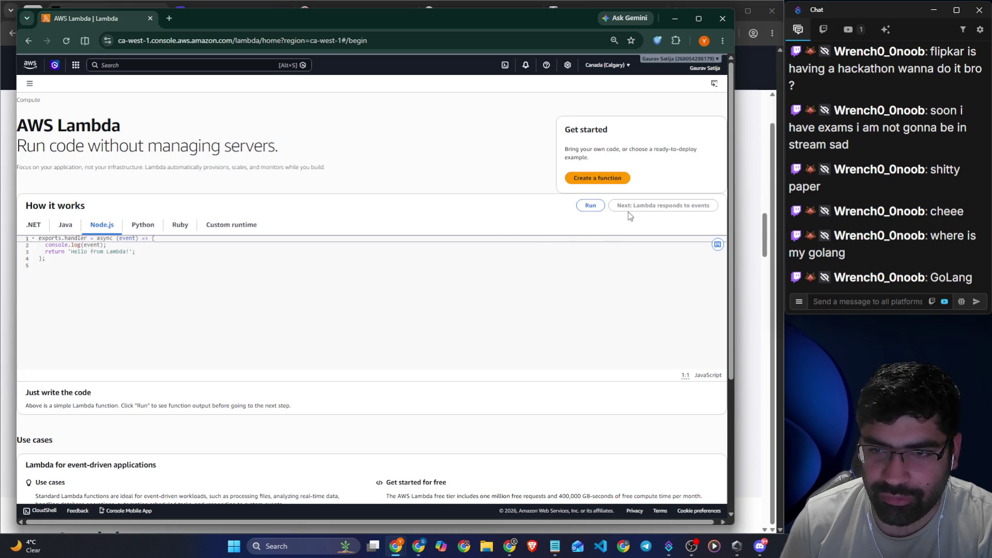
left_click(232, 226)
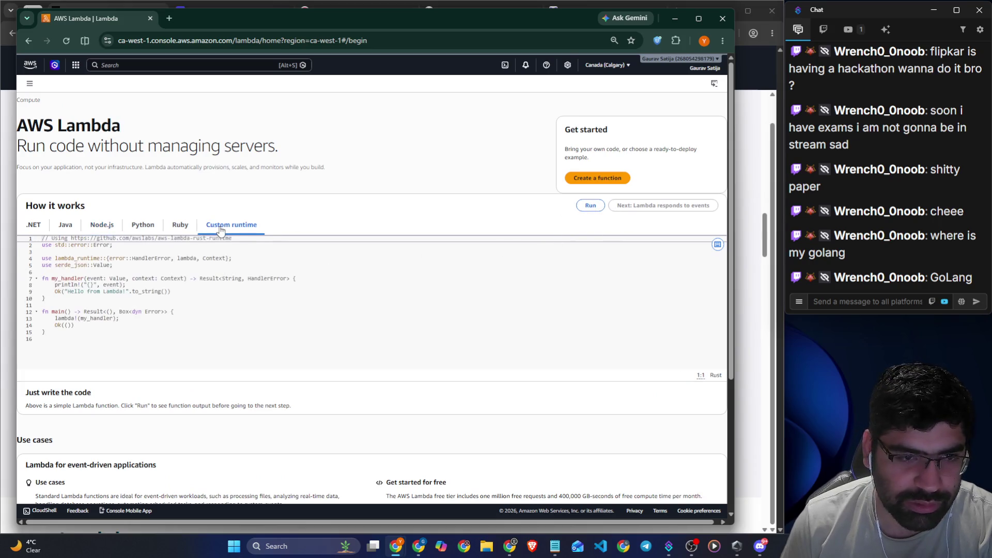
left_click(29, 85)
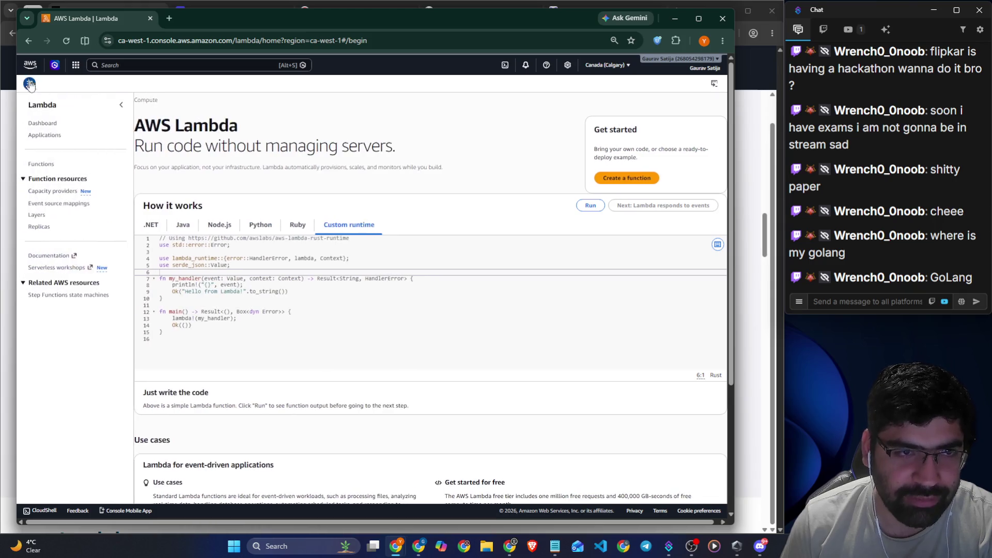
left_click(624, 179)
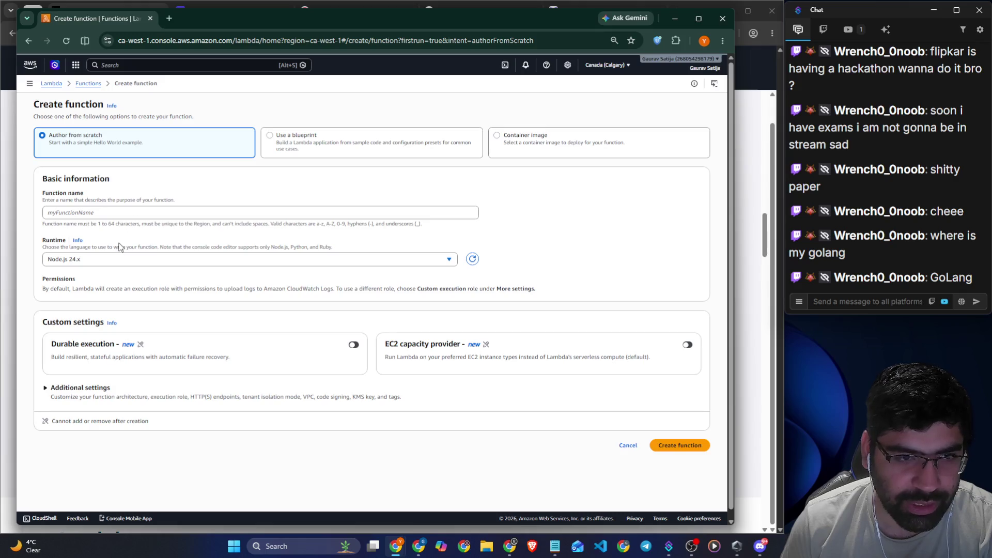
- Zoom the form to 110% and compare blueprint and container image options, keeping Author from scratch
scroll(158, 227, "down", 1)
key("ctrl+plus")
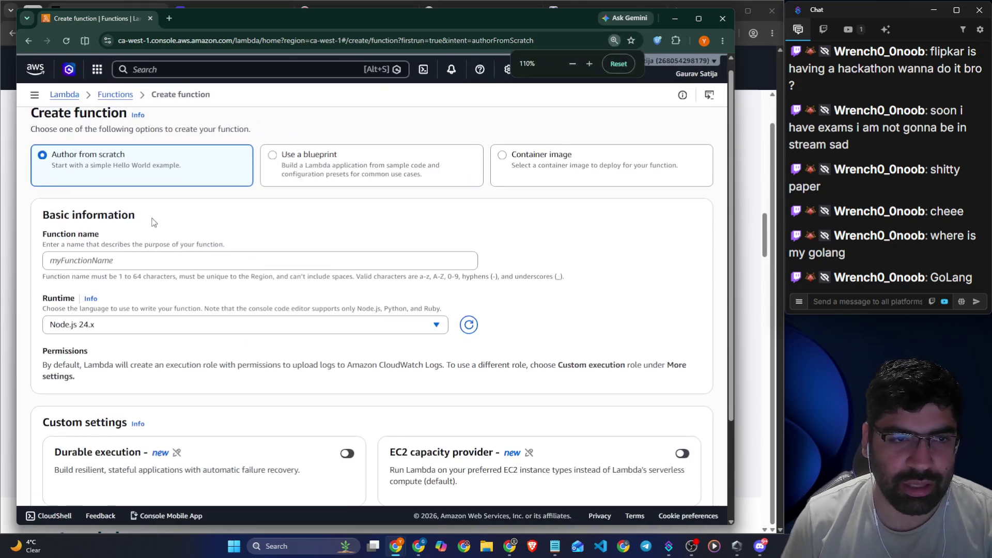
left_click(320, 170)
left_click(557, 177)
left_click(283, 172)
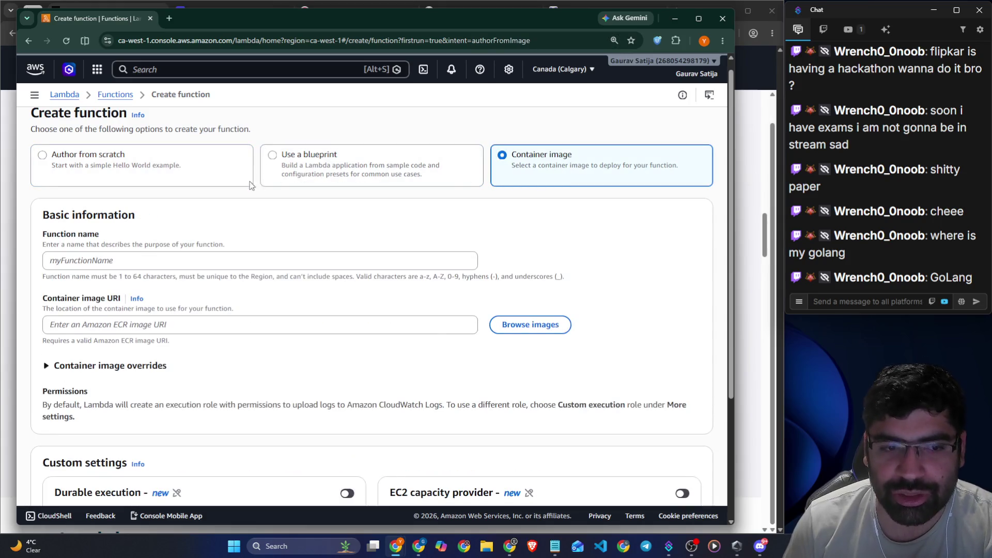
left_click(187, 176)
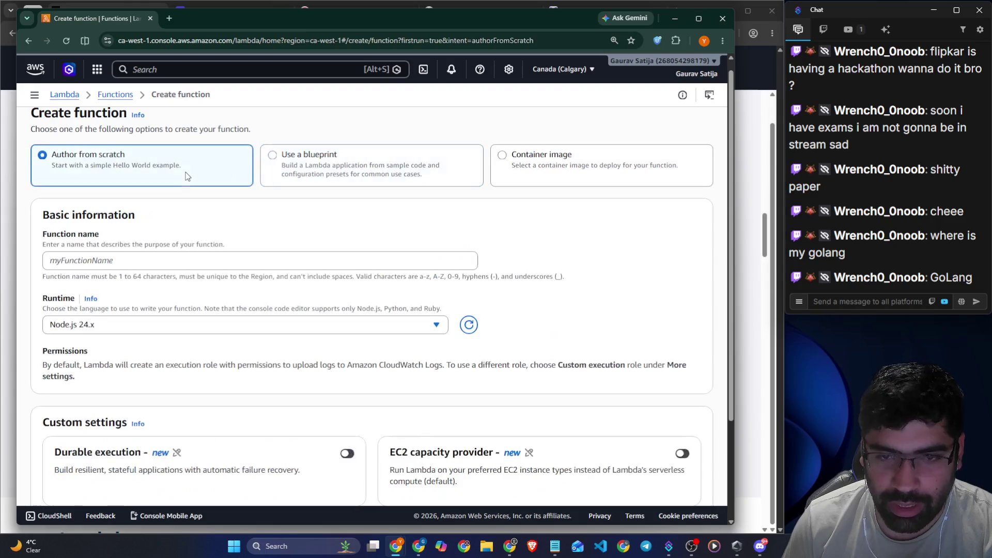
- Search runtimes for Go and choose Amazon Linux 2, the OS-only runtime
scroll(186, 176, "down", 2)
left_click(177, 198)
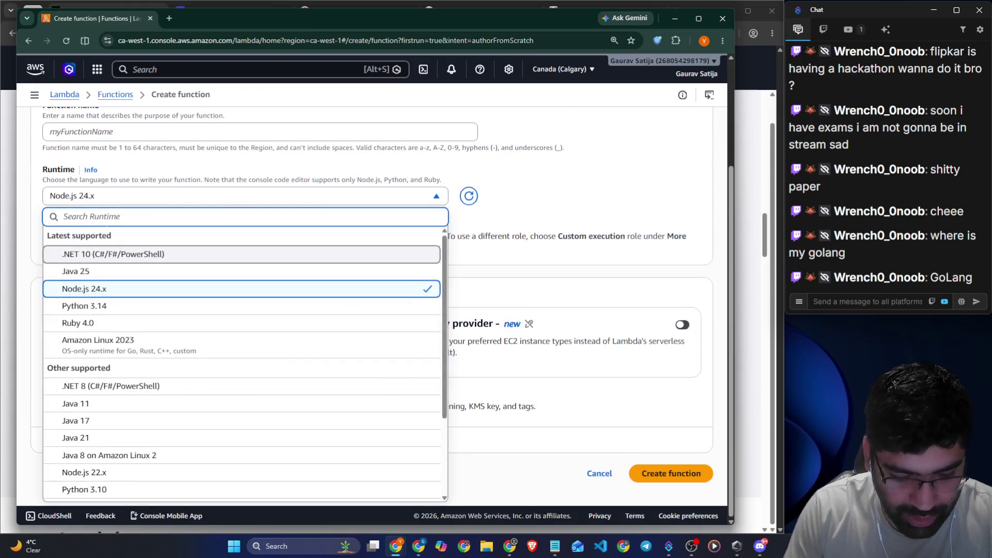
type("go")
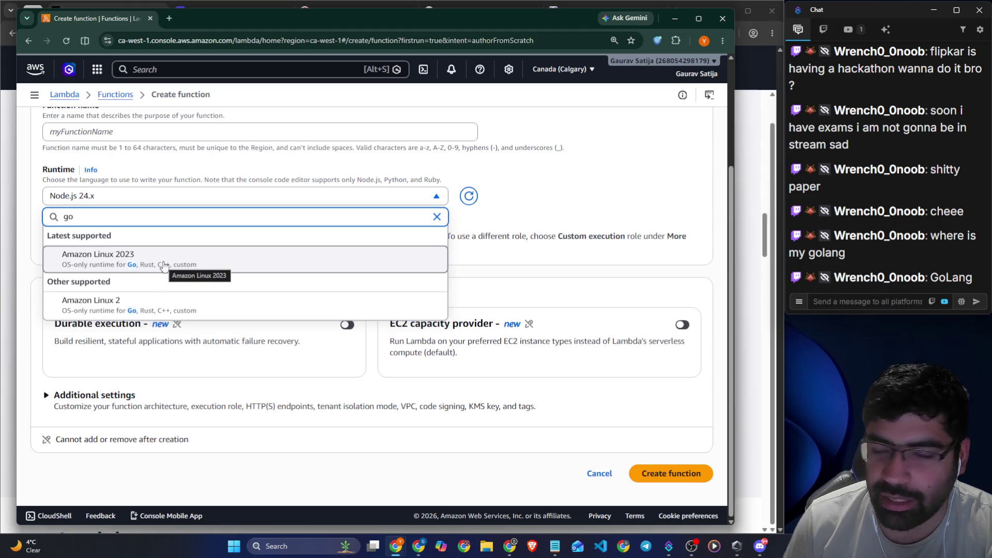
key("BackSpace")
key("BackSpace")
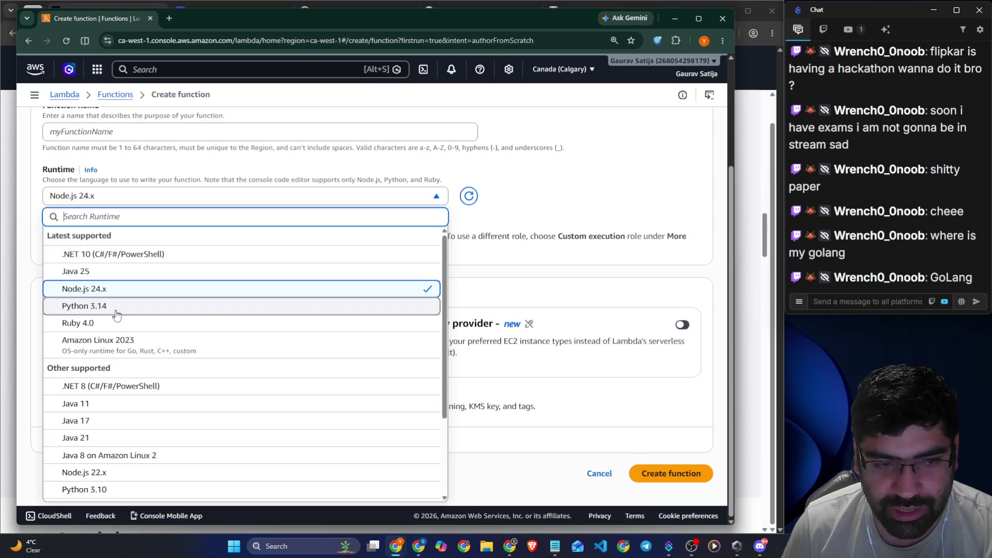
scroll(118, 322, "down", 3)
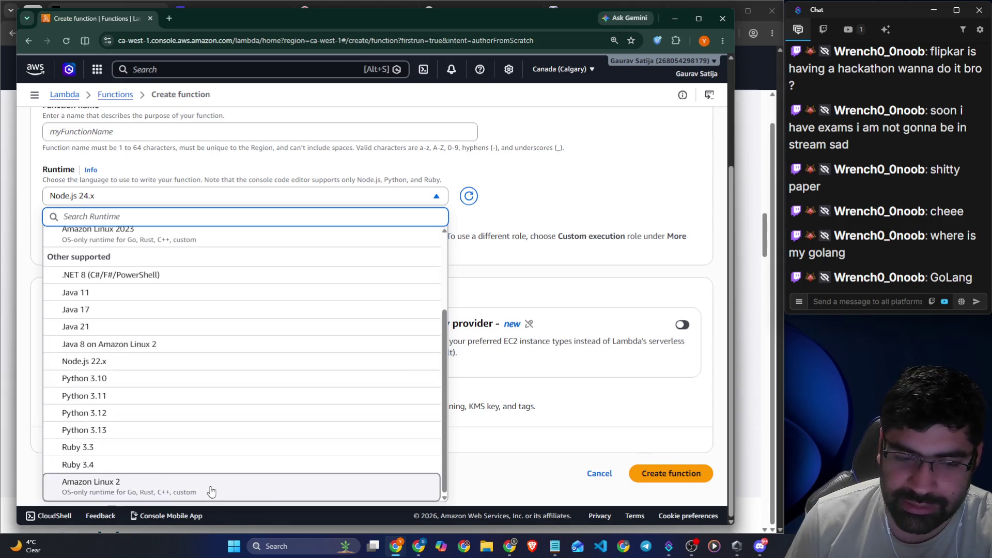
left_click(211, 491)
left_click_drag(221, 231, 561, 233)
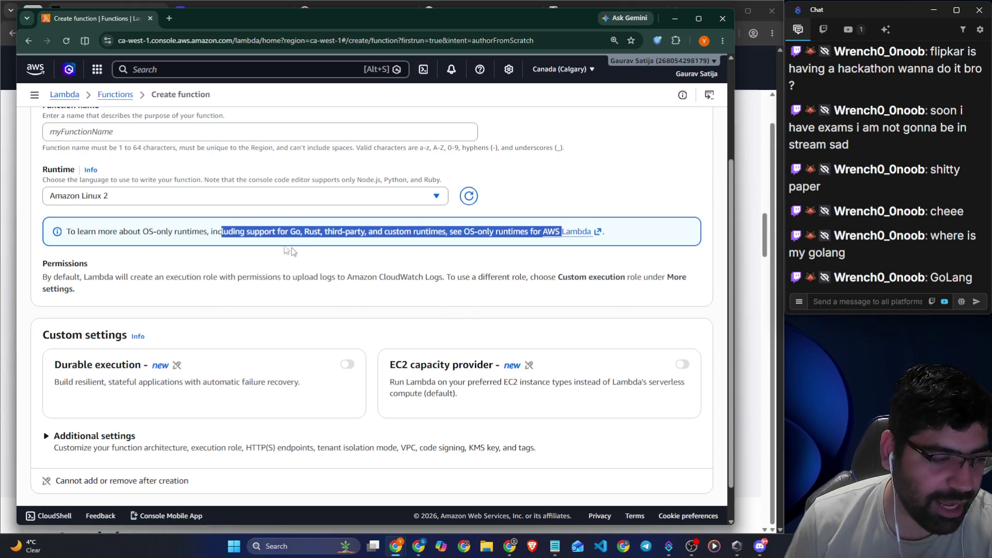
- Review the Function name, Durable execution and EC2 capacity provider settings, then return to Skill Builder
scroll(249, 224, "up", 2)
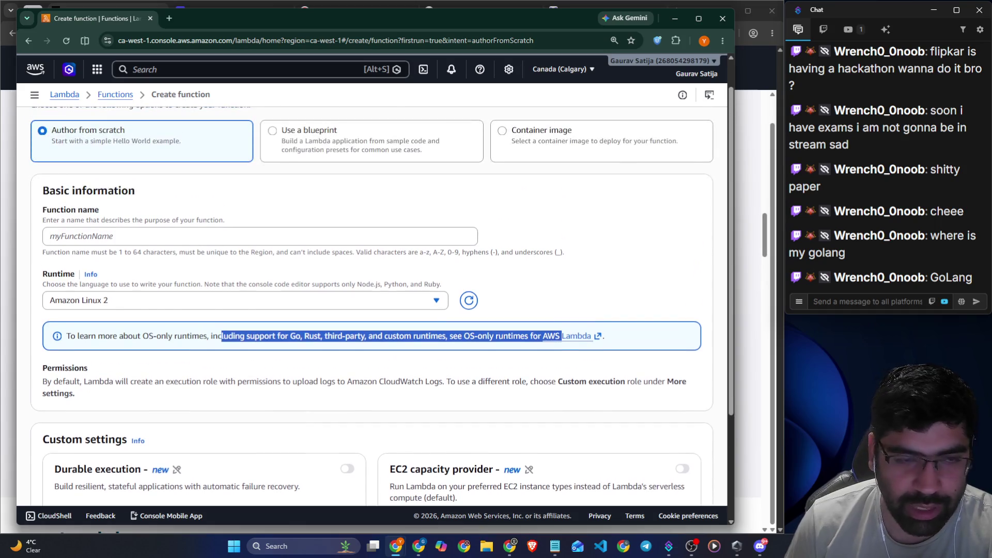
left_click(199, 242)
scroll(222, 248, "down", 3)
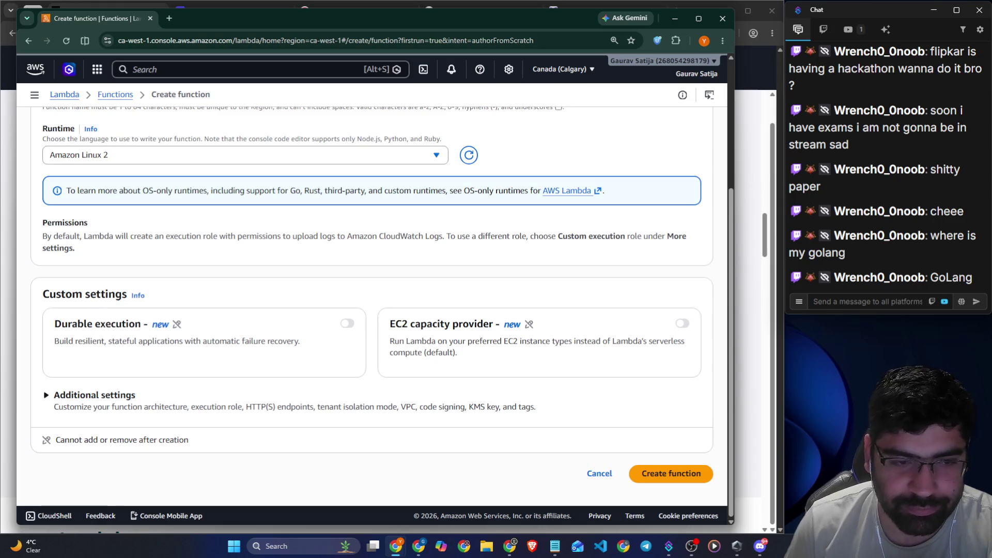
left_click_drag(50, 326, 153, 328)
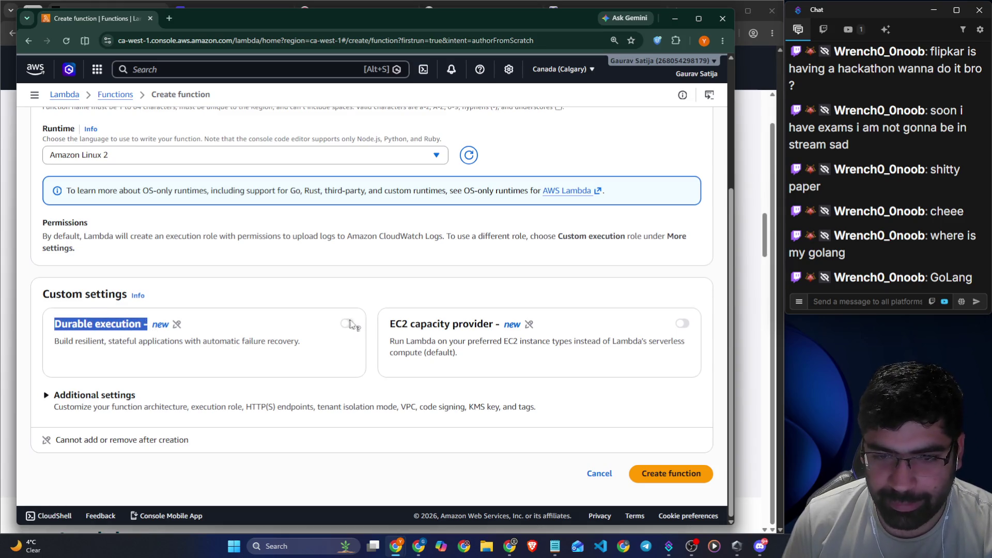
left_click_drag(377, 321, 499, 324)
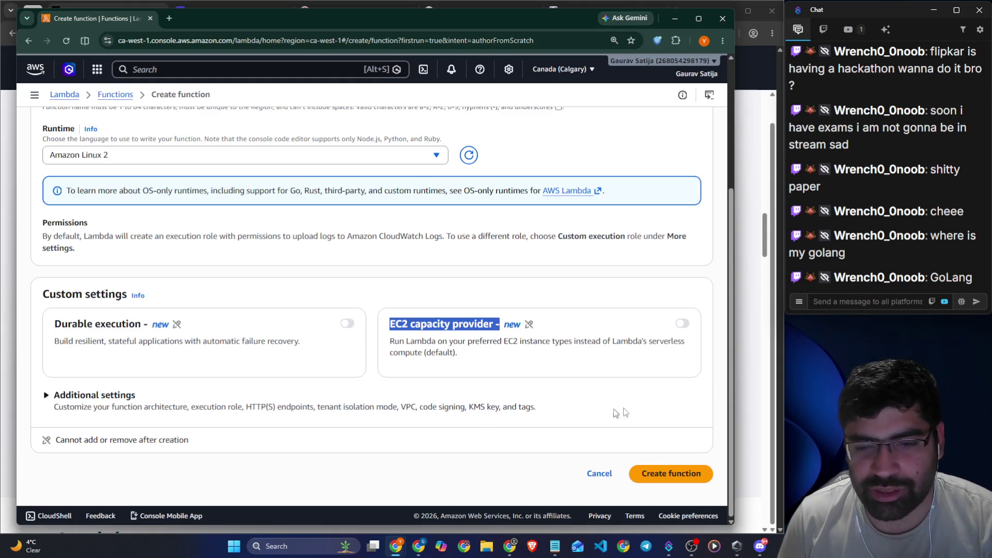
left_click(744, 376)
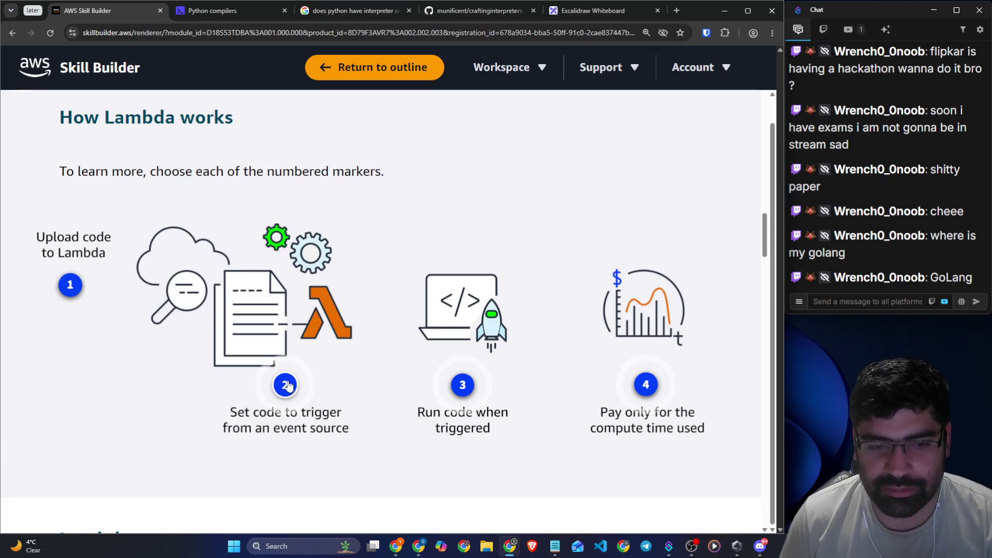
- Read marker 1's upload code popup and marker 2's trigger from event source explanation
left_click(284, 385)
left_click(73, 285)
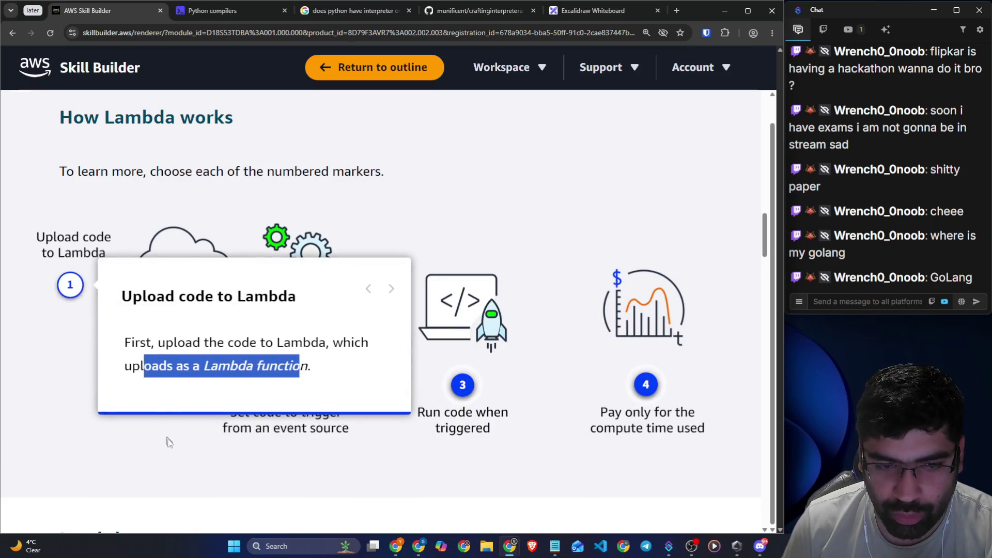
left_click(200, 433)
left_click(285, 386)
left_click_drag(345, 326, 538, 333)
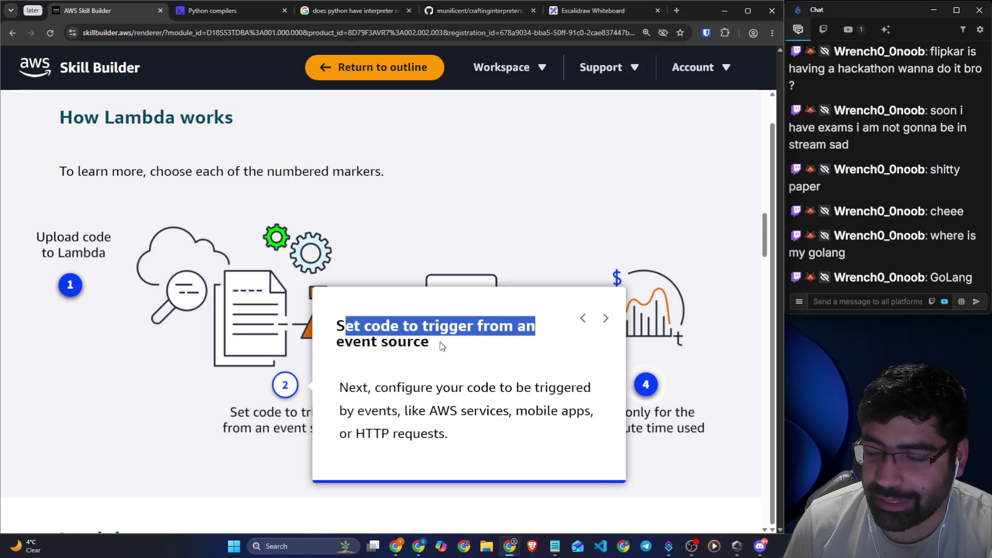
- Switch back to the Lambda console's Create function form
key("super")
left_click(129, 334)
key("alt+Tab")
scroll(131, 297, "up", 4)
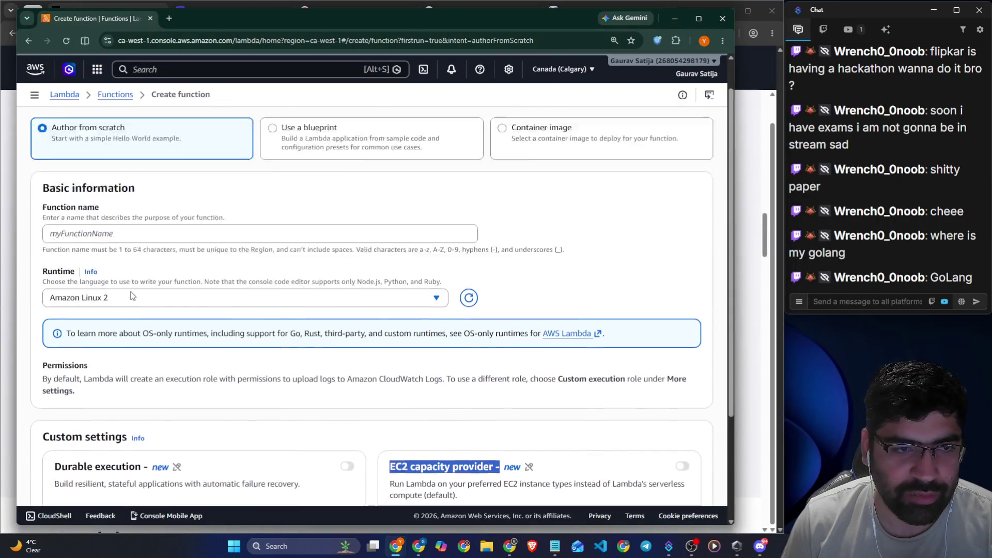
- Start the function name, pick Python 3.14 runtime, and review the ARM64 architecture option
left_click(132, 277)
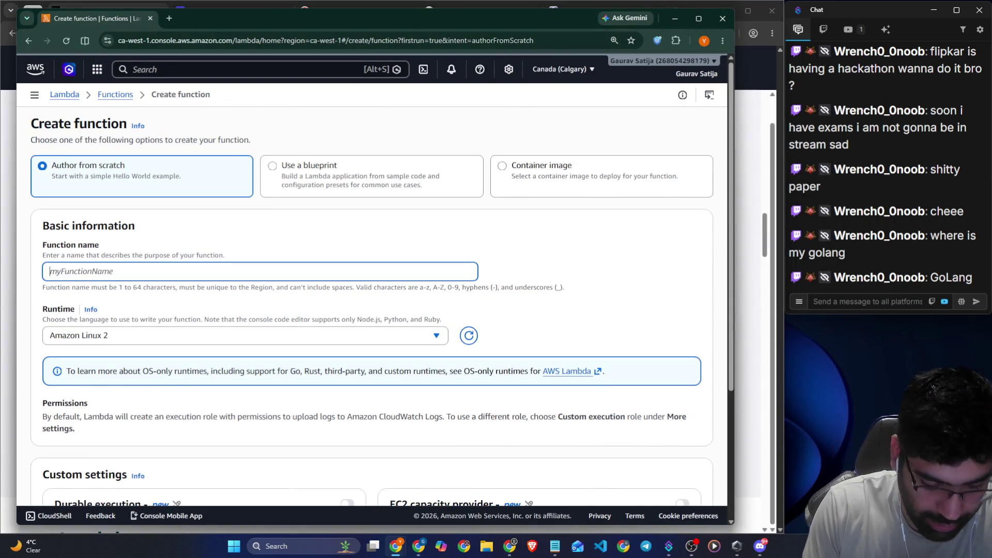
type("helloWorld")
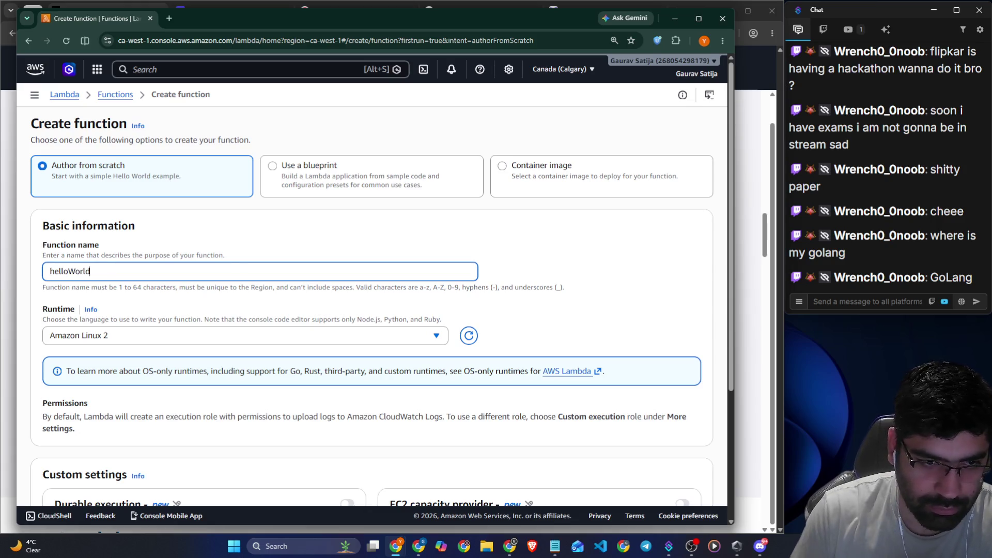
scroll(192, 321, "down", 4)
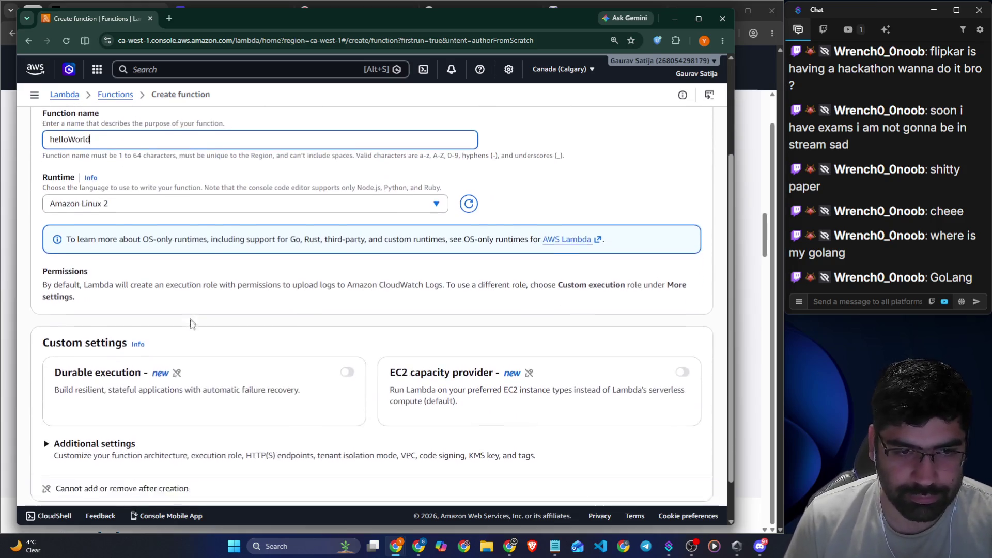
left_click(197, 154)
left_click(155, 265)
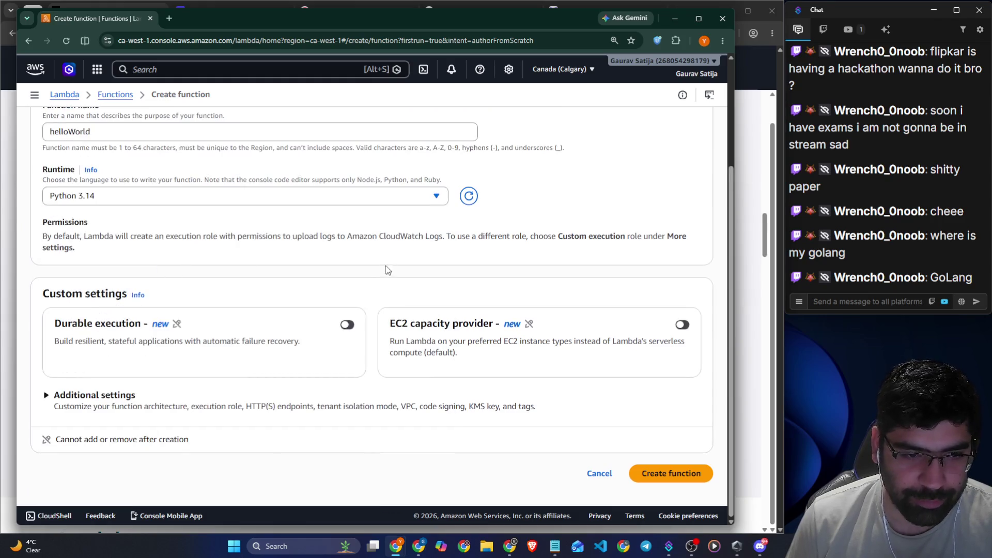
left_click(106, 396)
scroll(164, 365, "down", 3)
scroll(164, 365, "down", 1)
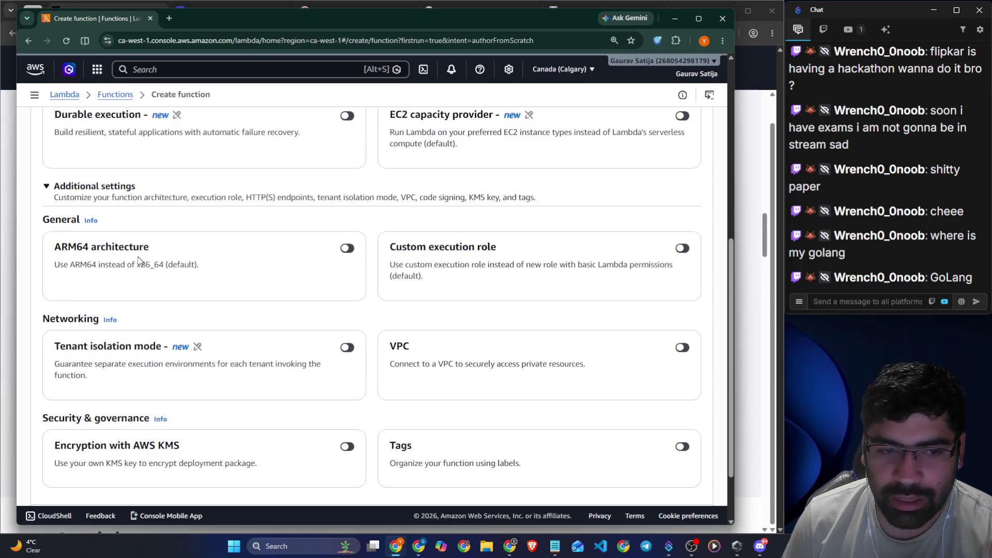
left_click_drag(64, 266, 112, 266)
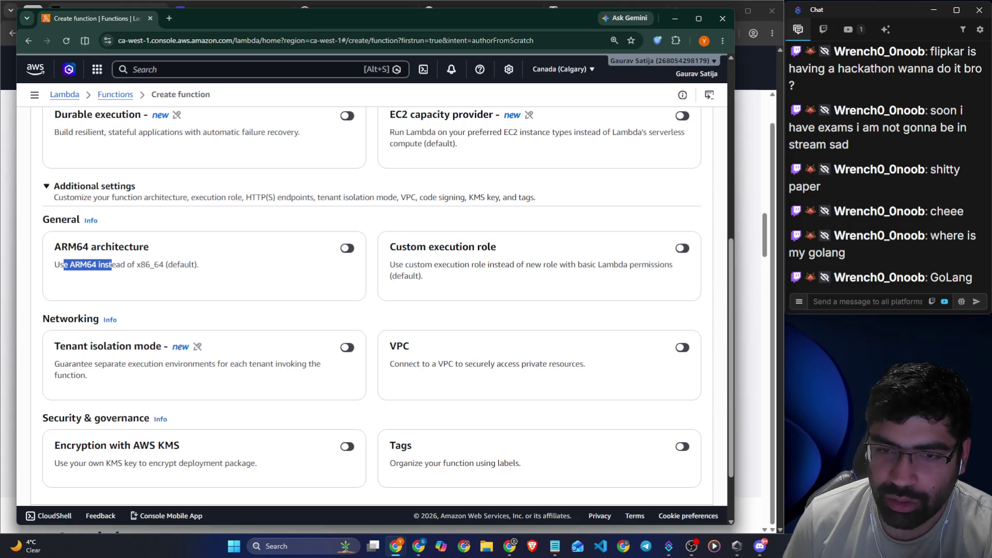
- Submit the helloWorld function form, then switch to the Hello world blueprint on nodejs22.x
left_click(489, 283)
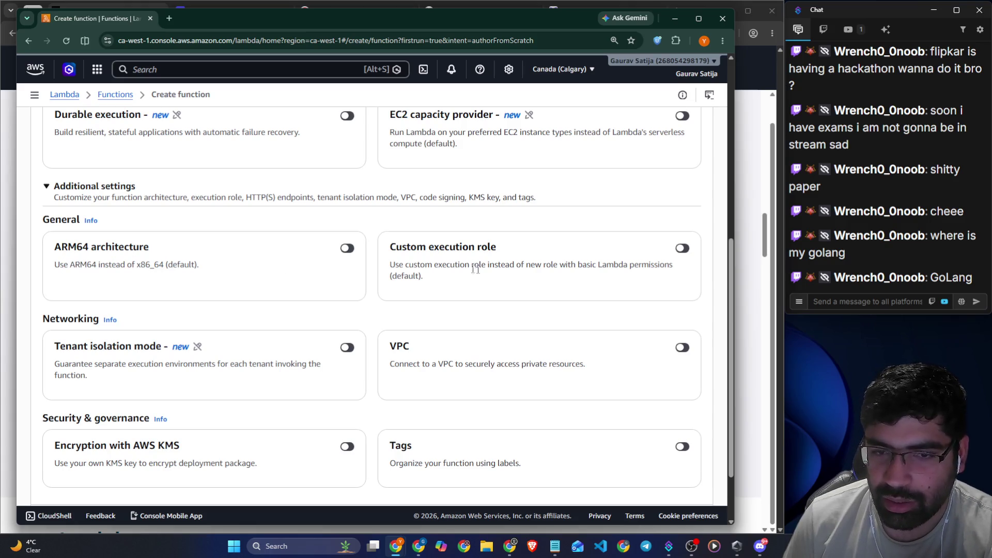
scroll(415, 283, "down", 2)
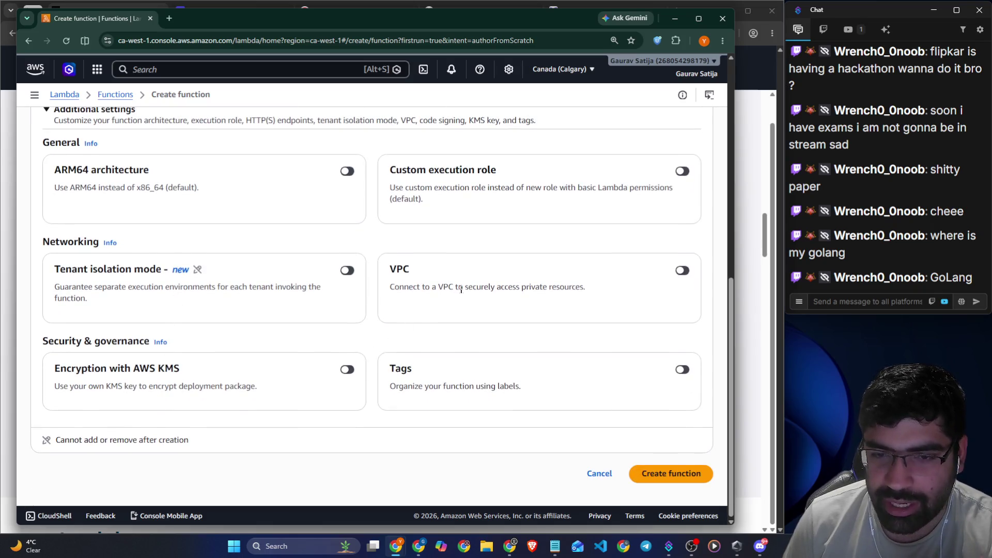
left_click(712, 470)
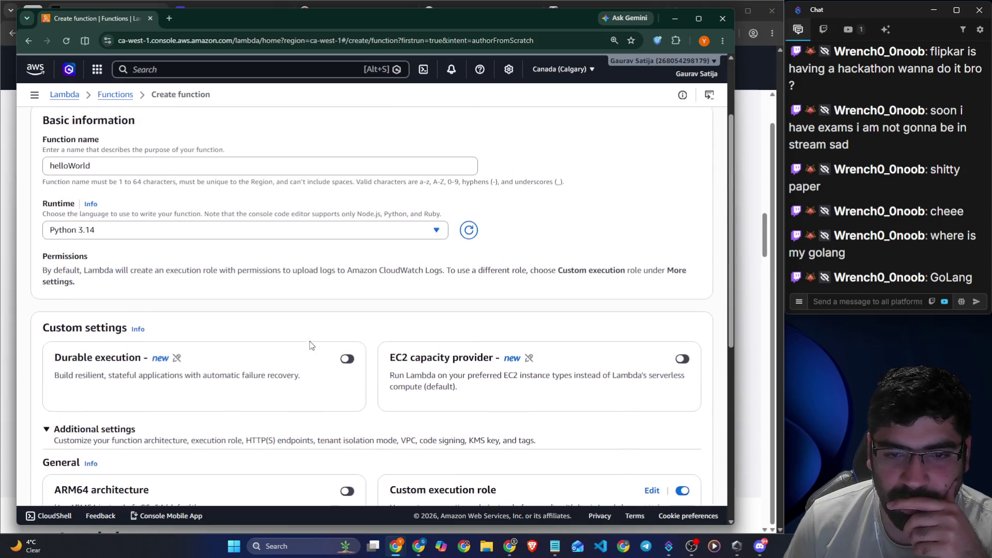
scroll(312, 337, "down", 5)
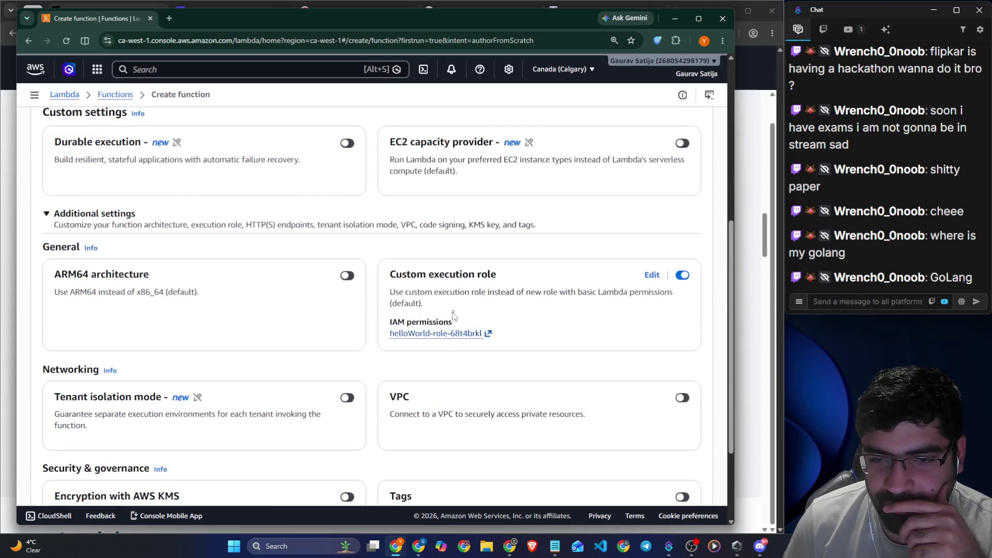
scroll(408, 322, "up", 6)
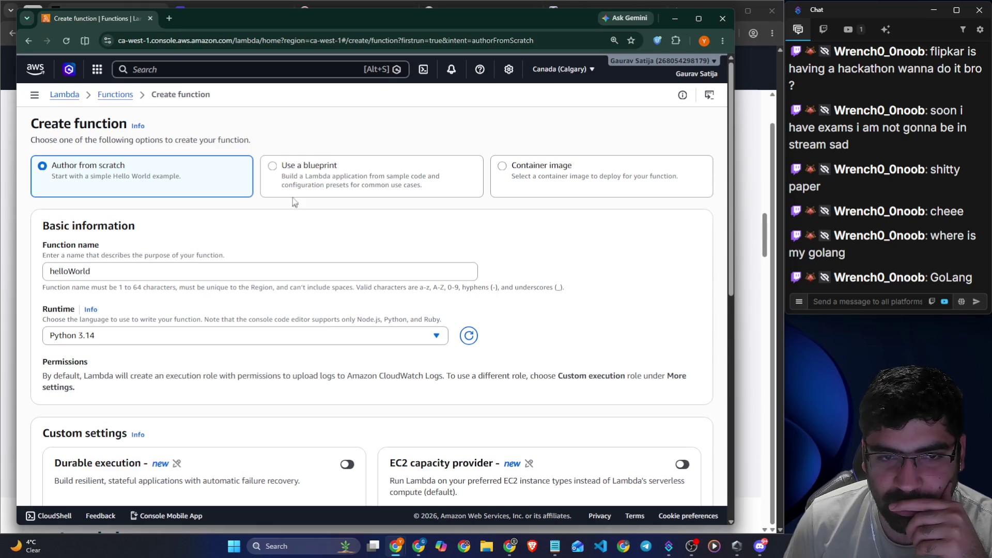
left_click(298, 177)
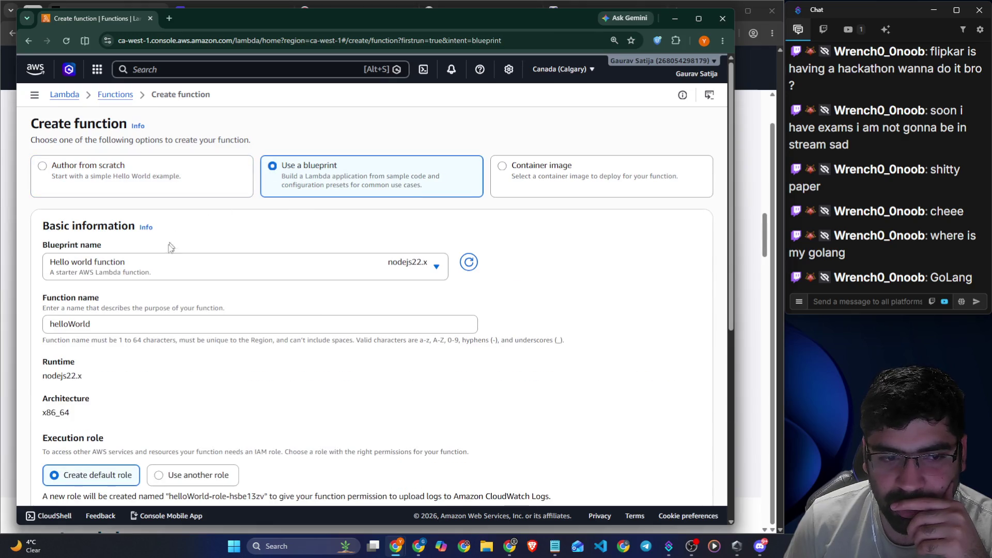
- Dismiss the Getting started popup on the new helloWorld function and begin adding a trigger
scroll(171, 246, "down", 6)
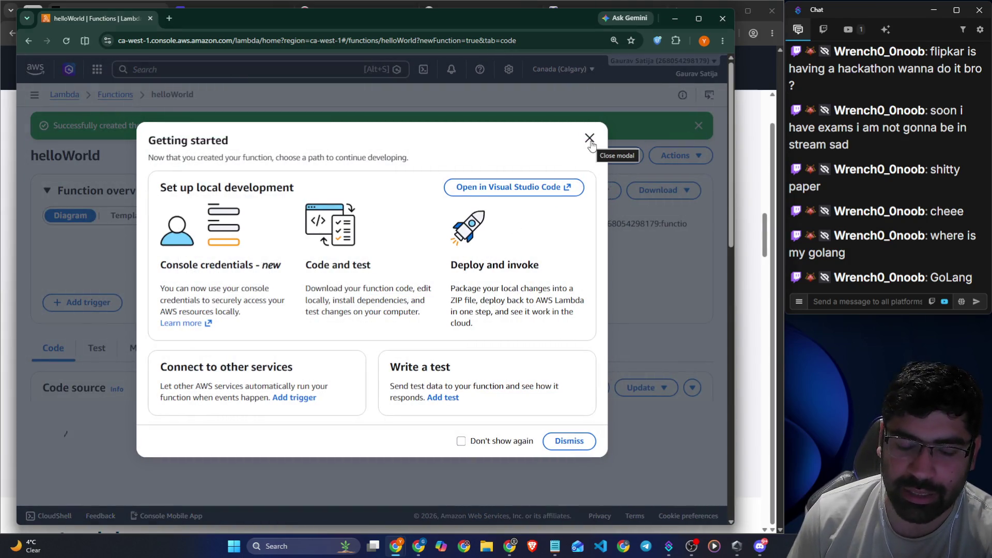
left_click(590, 140)
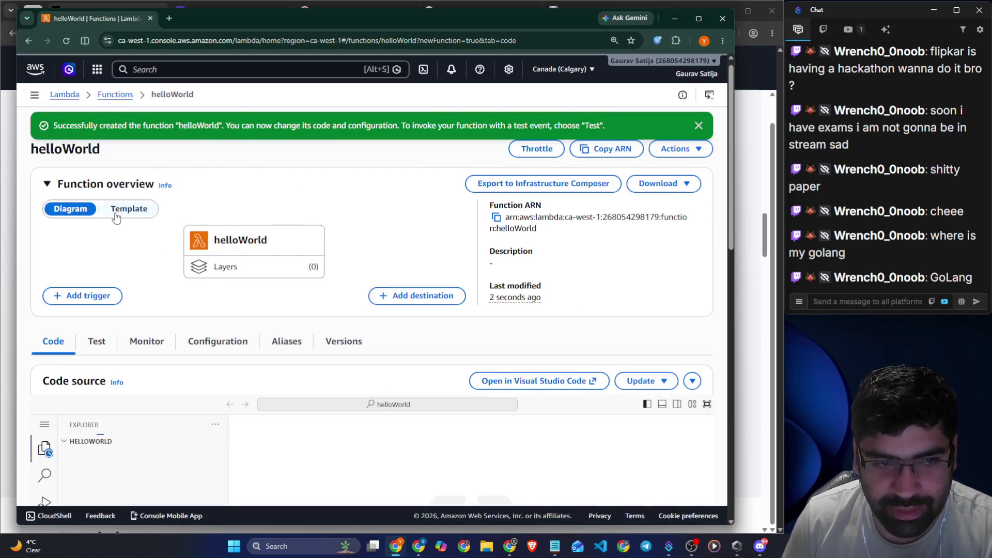
left_click(80, 296)
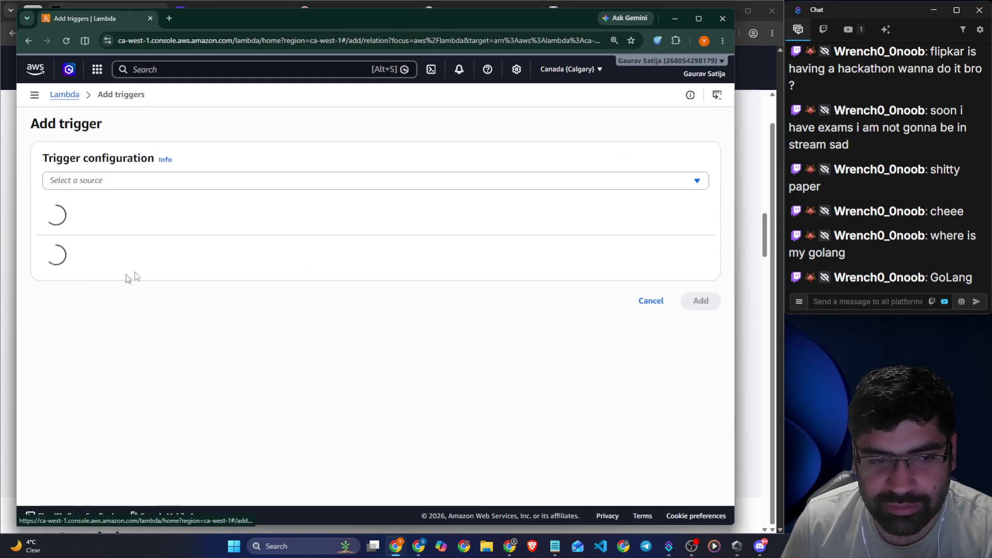
- Search trigger sources for 'time', then cancel adding a trigger to helloWorld
left_click(165, 183)
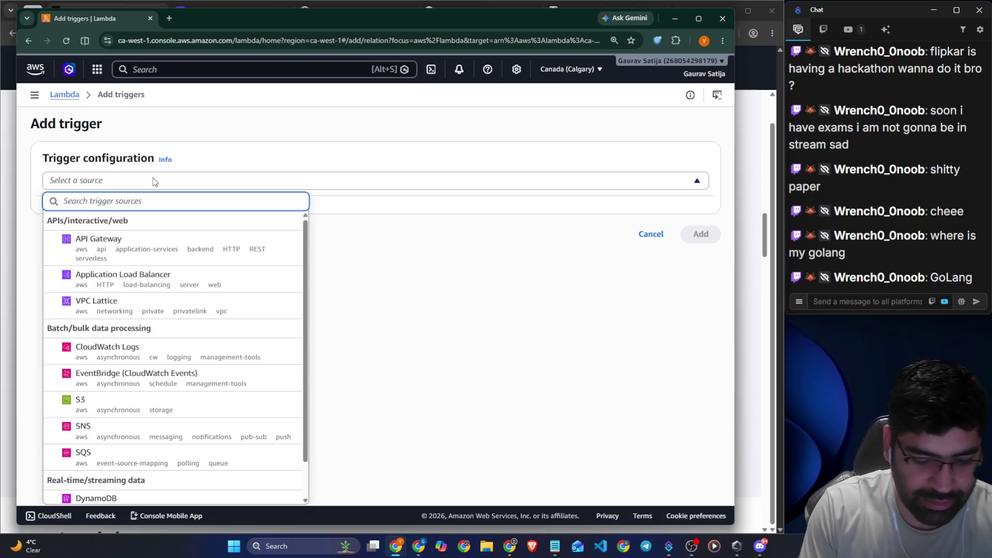
type("time")
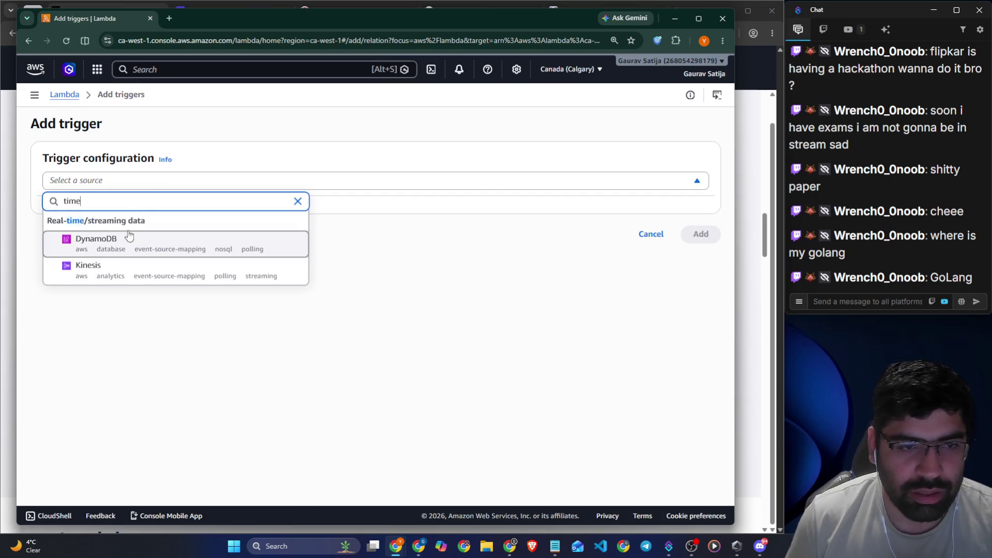
key("BackSpace")
key("BackSpace")
key("BackSpace")
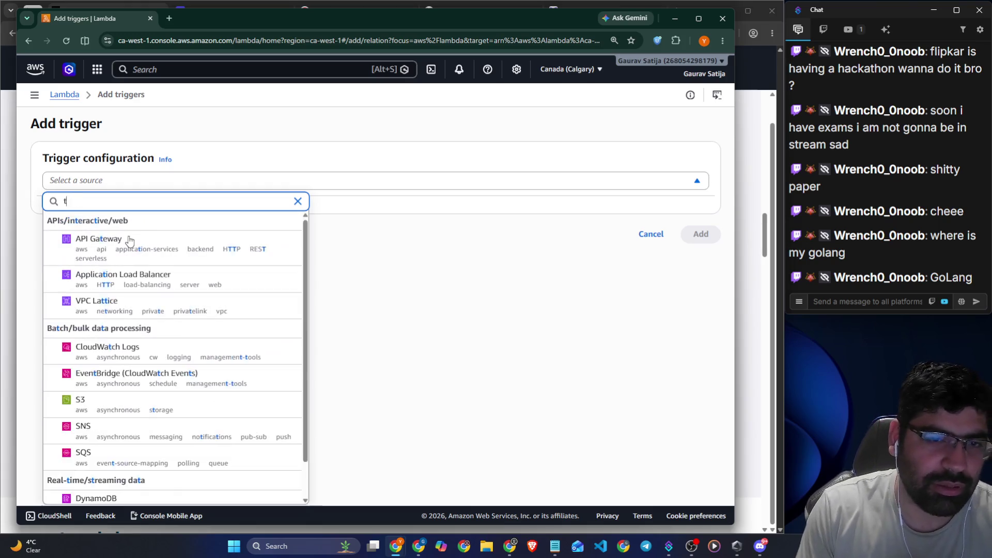
left_click(701, 125)
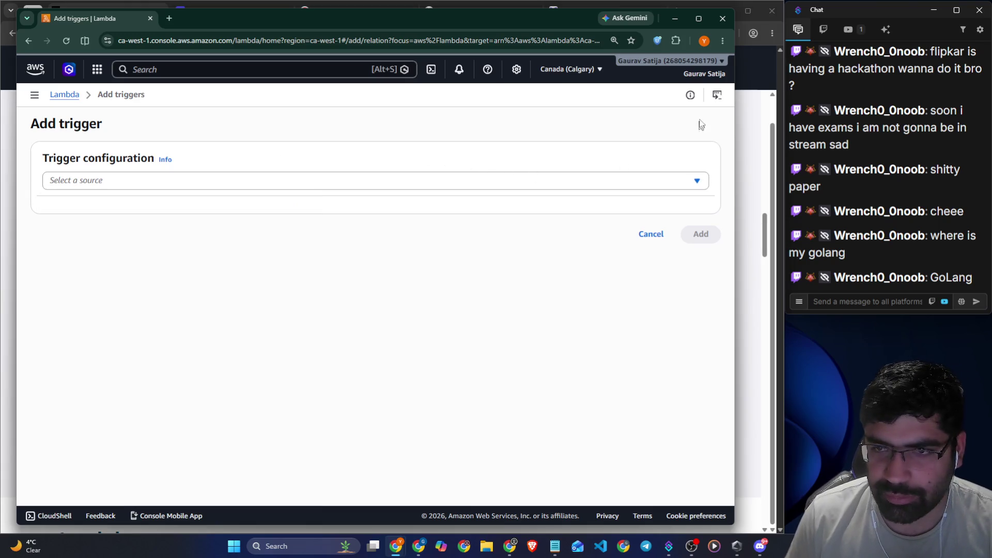
left_click(651, 234)
scroll(112, 201, "up", 3)
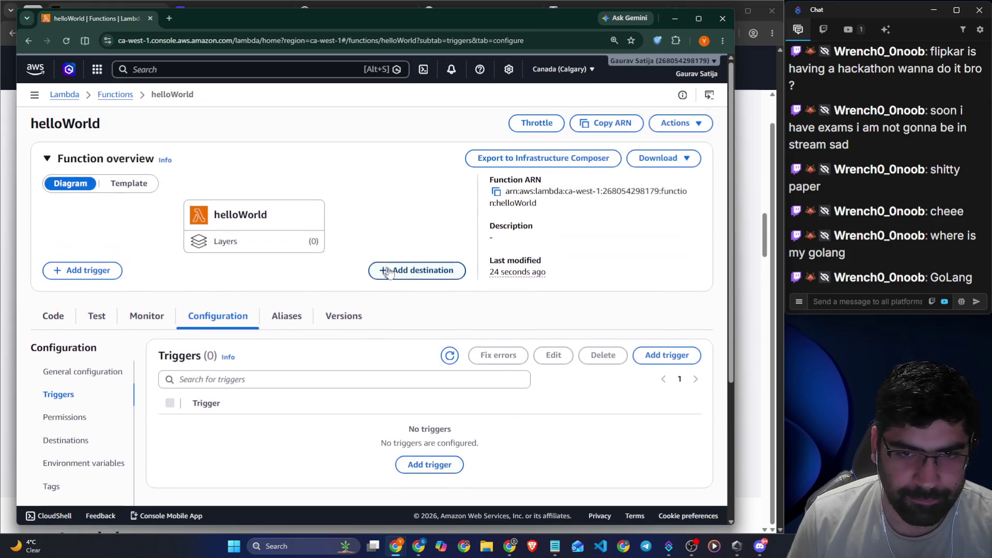
left_click(131, 186)
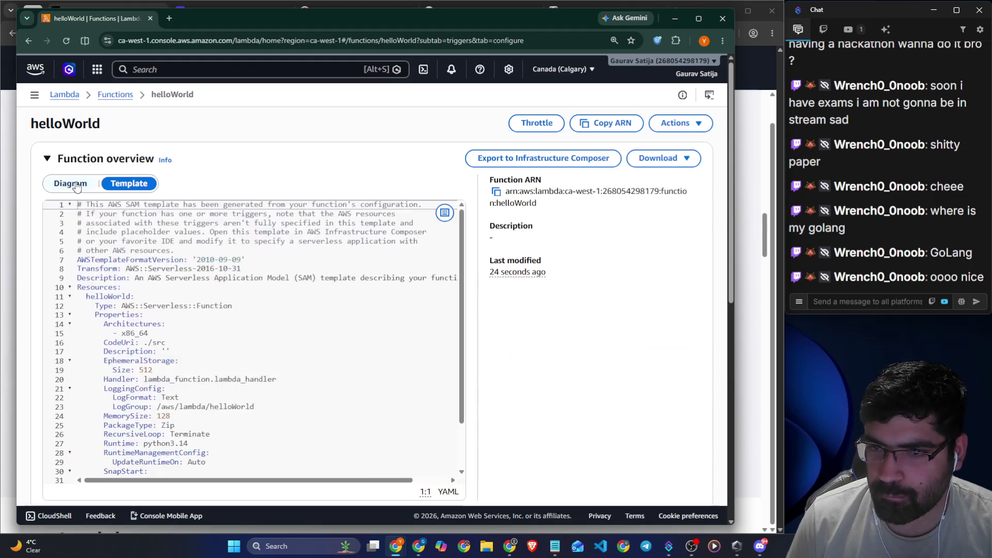
scroll(253, 321, "down", 5)
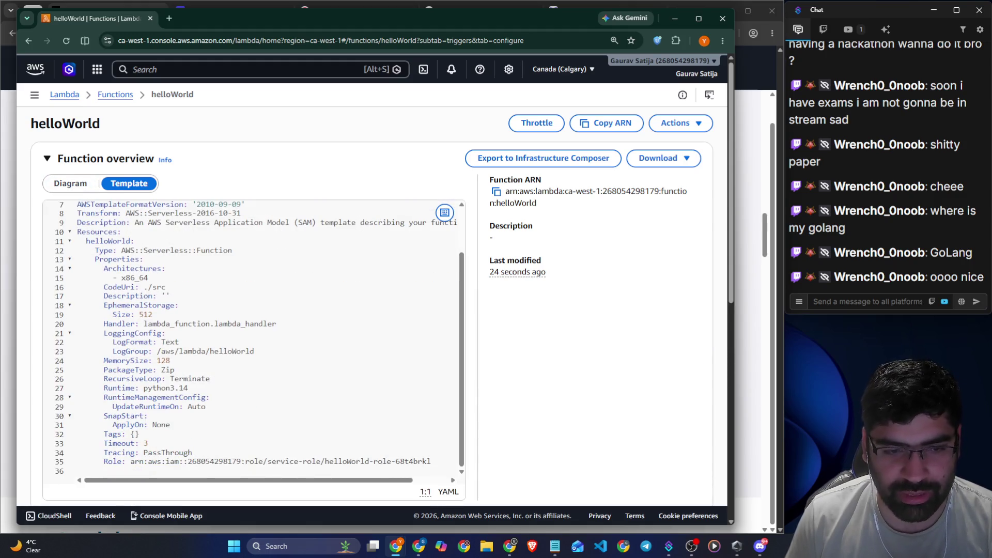
scroll(258, 290, "down", 2)
scroll(258, 289, "up", 3)
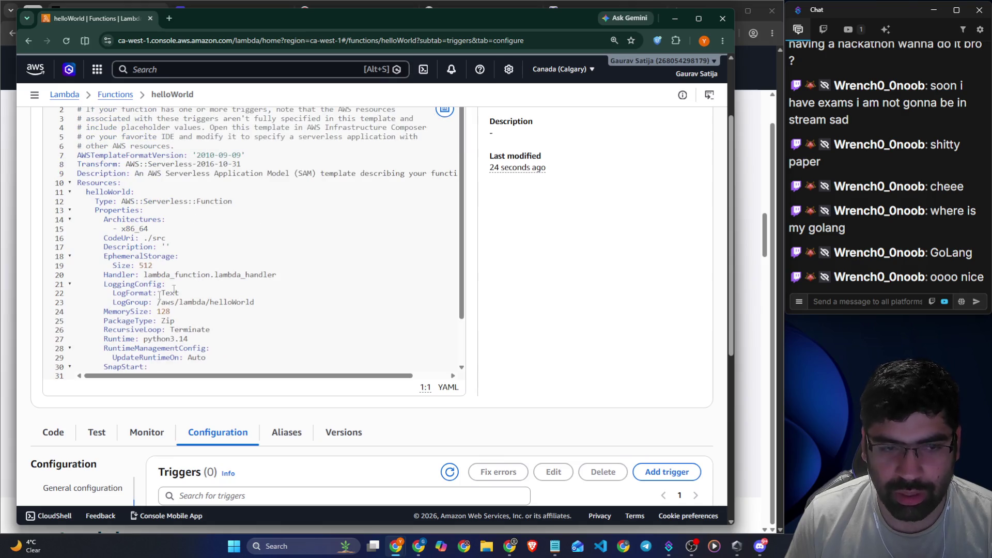
scroll(561, 290, "up", 1)
left_click(68, 184)
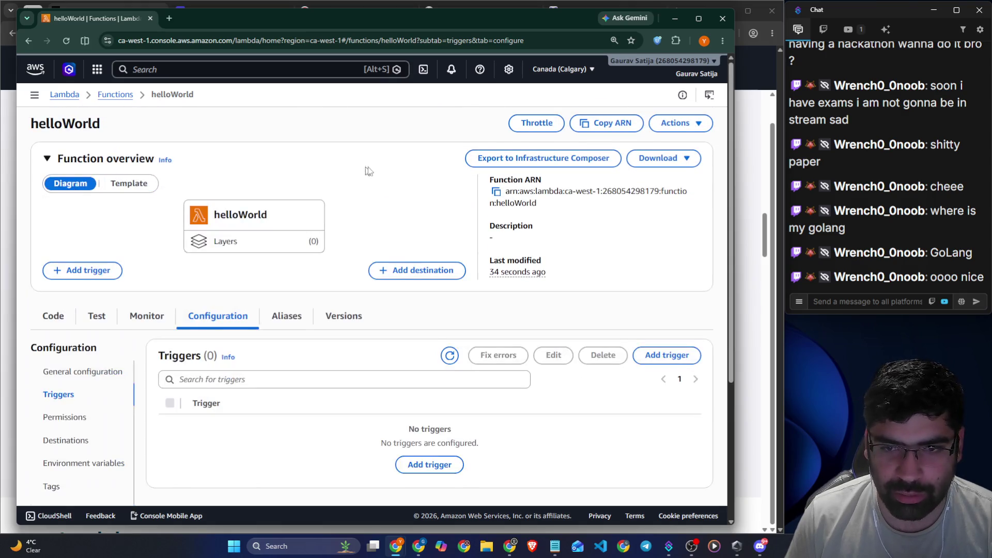
scroll(325, 187, "down", 2)
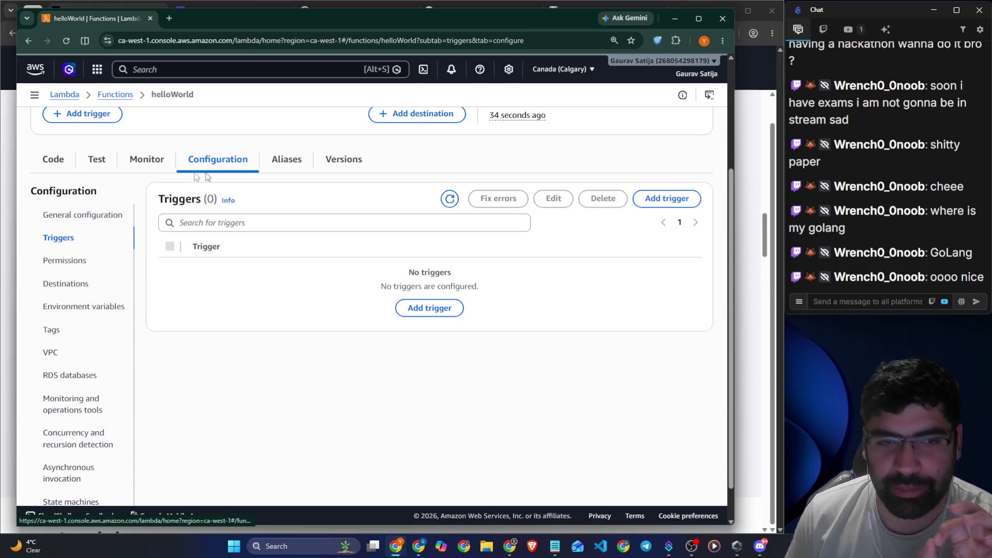
left_click(45, 167)
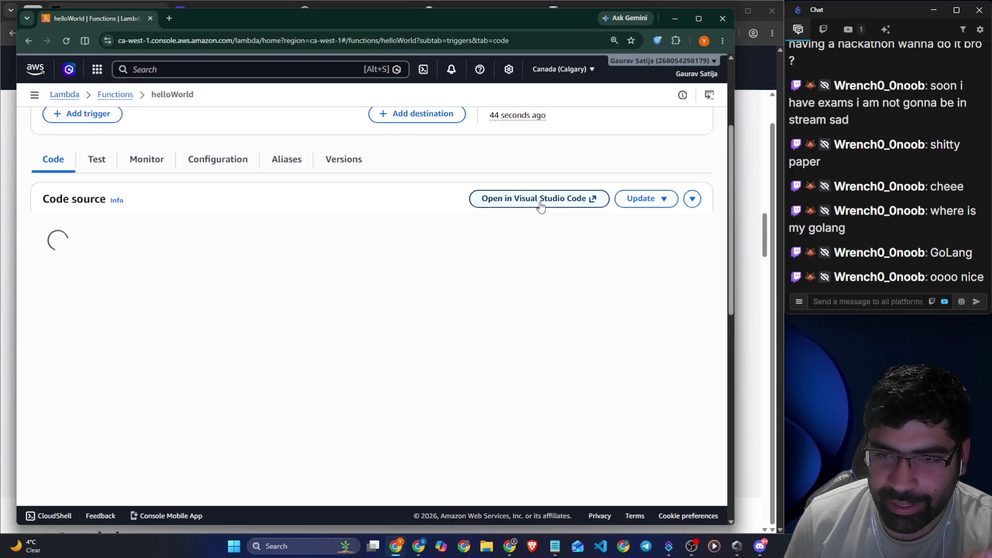
- Scroll through helloWorld's lambda_function.py, which returns status 200 and 'Hello from Lambda!'
scroll(370, 173, "down", 2)
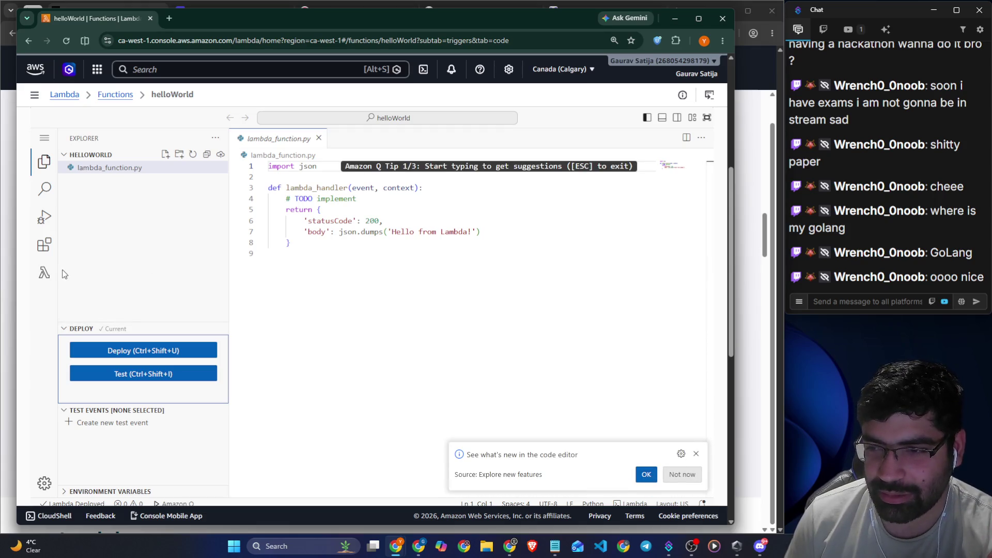
scroll(336, 248, "up", 3)
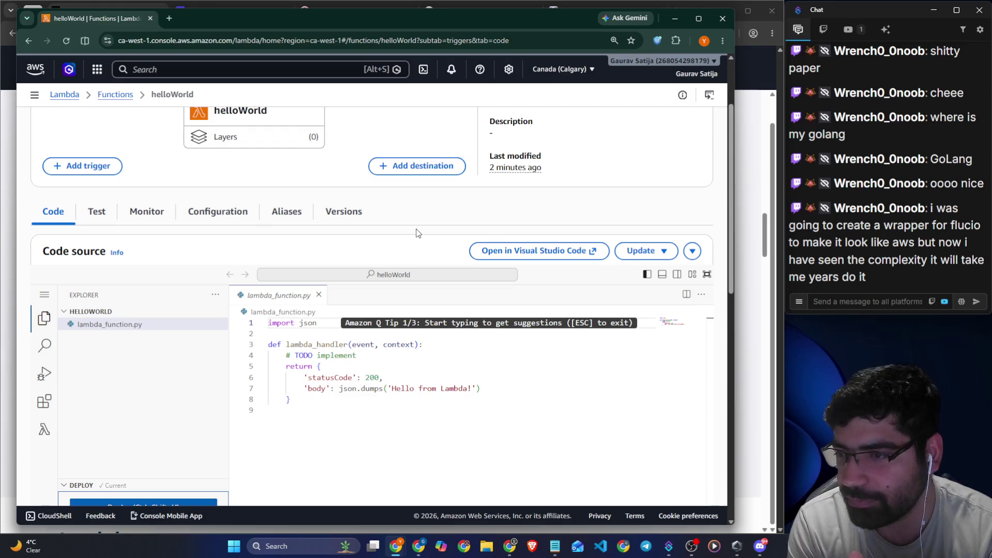
scroll(418, 233, "up", 2)
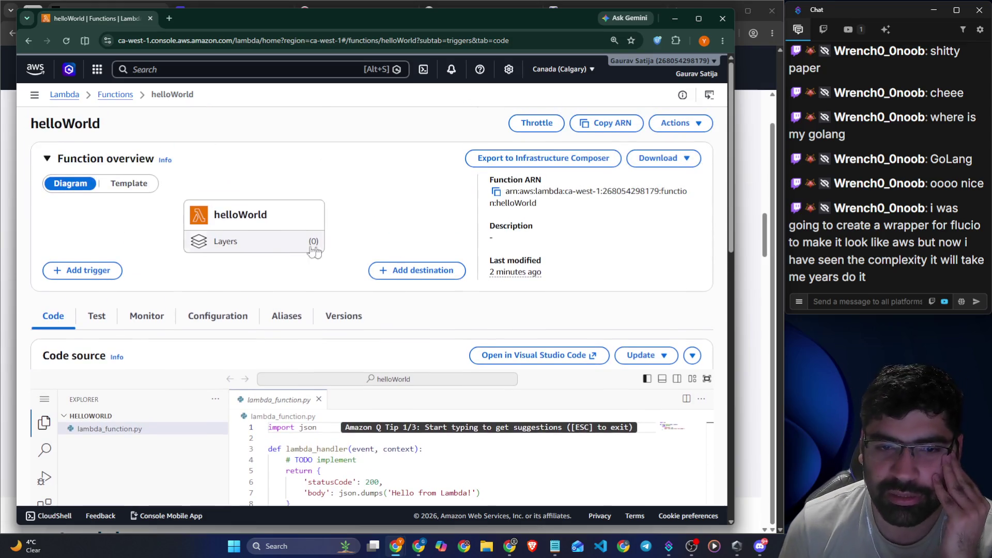
scroll(418, 168, "down", 3)
scroll(421, 166, "up", 3)
- Open and close the function's Actions menu without choosing anything
left_click(706, 123)
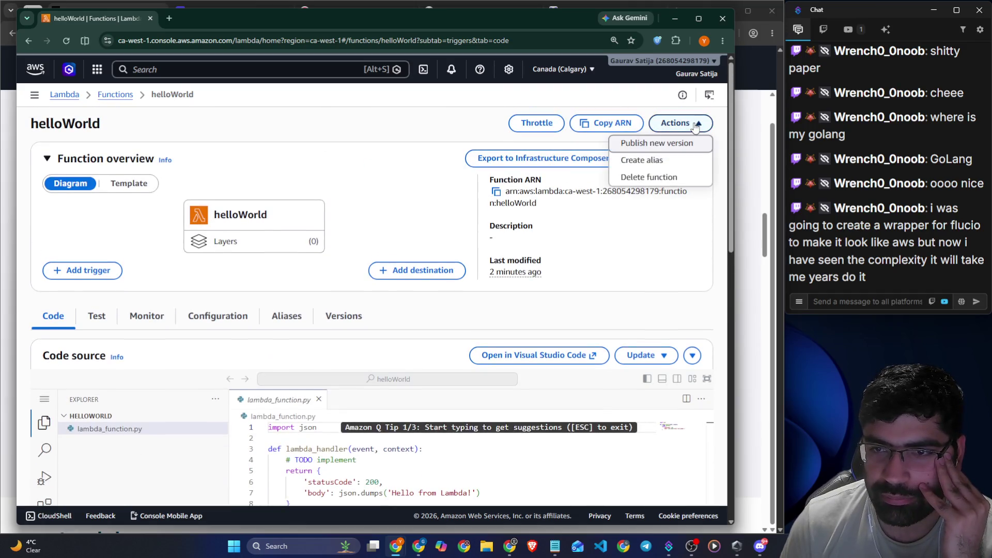
left_click(705, 123)
scroll(217, 195, "down", 3)
- Browse the Add trigger source list, then cancel without adding a trigger
left_click(86, 113)
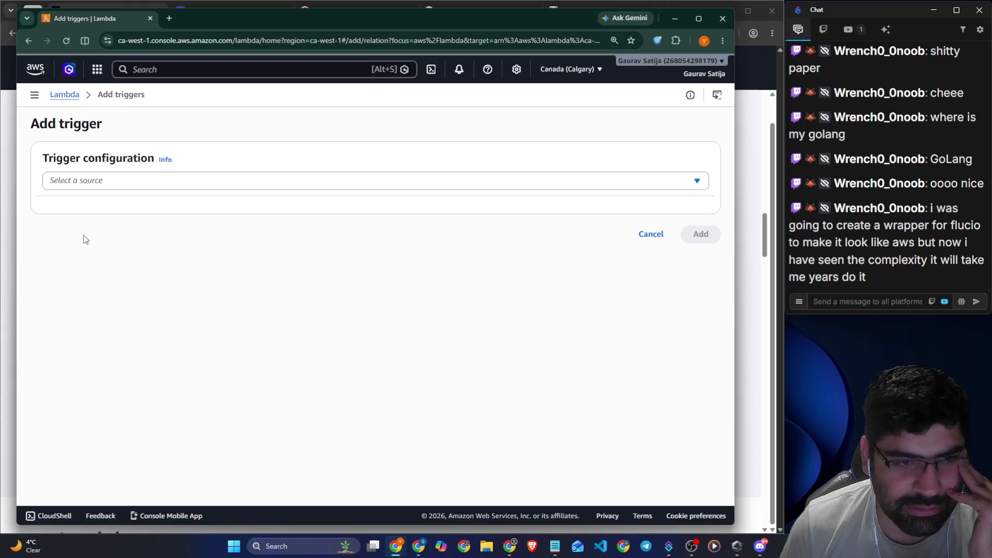
left_click(110, 187)
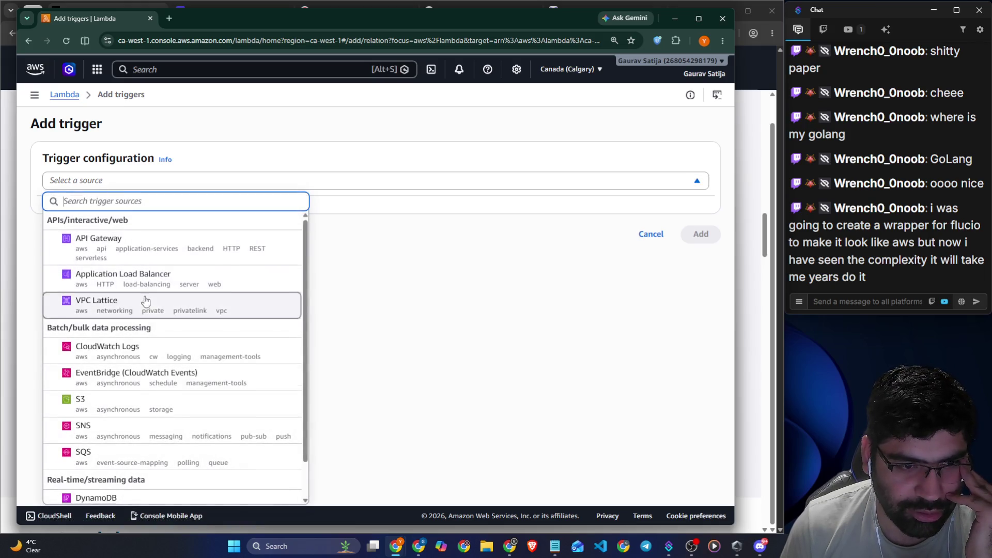
scroll(145, 297, "down", 1)
scroll(165, 408, "up", 1)
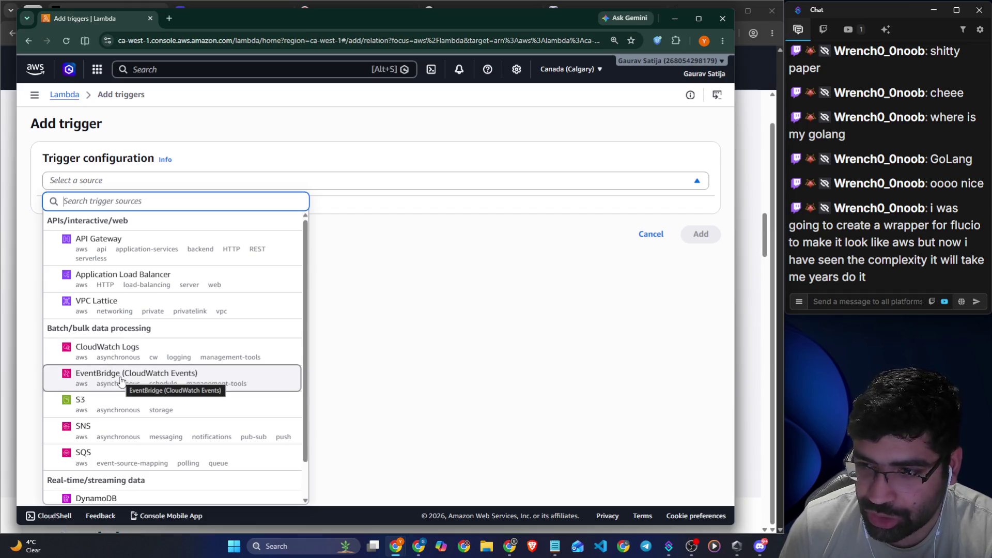
scroll(155, 279, "down", 1)
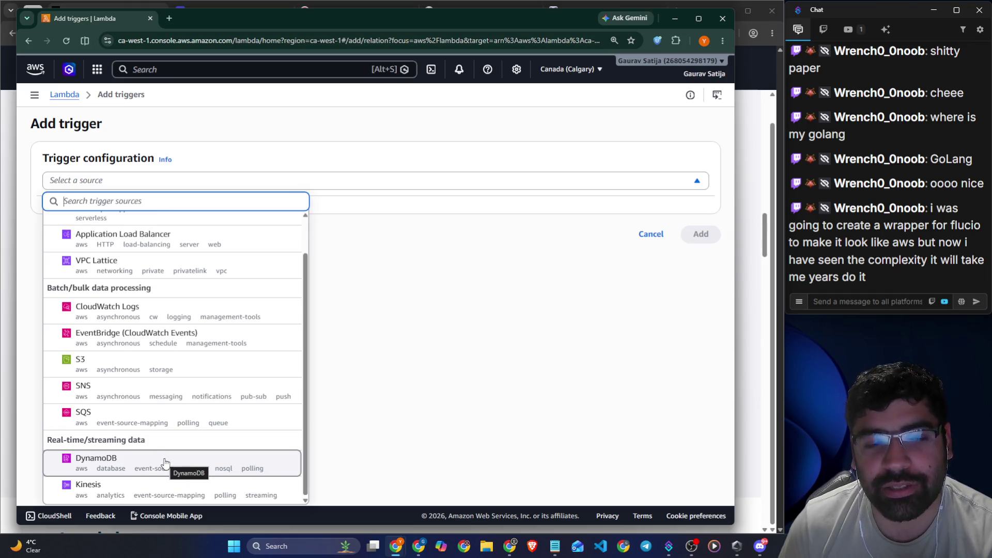
left_click(411, 368)
left_click(649, 241)
scroll(290, 248, "down", 4)
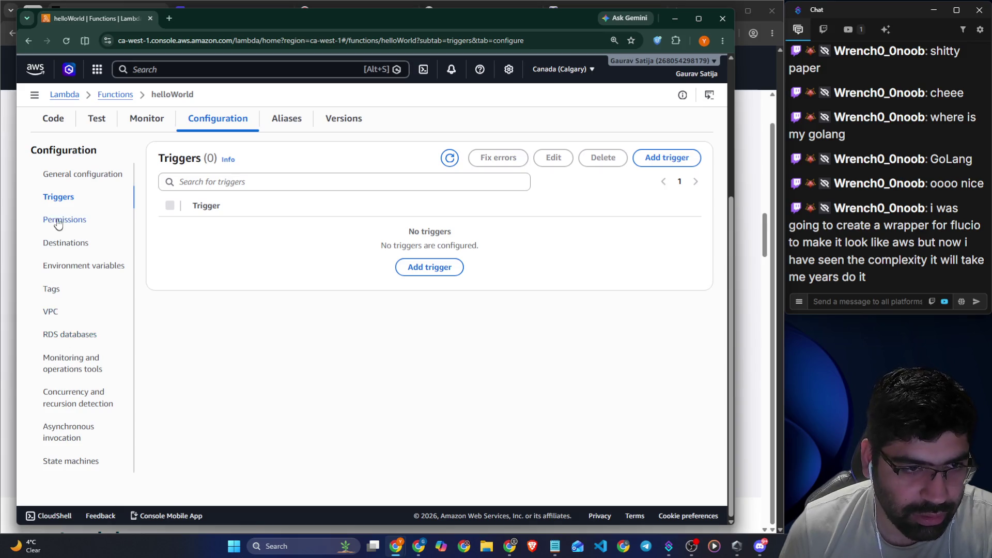
- Review helloWorld's permissions, destinations and general configuration, noting 128 MB memory and 512 MB storage
left_click(58, 220)
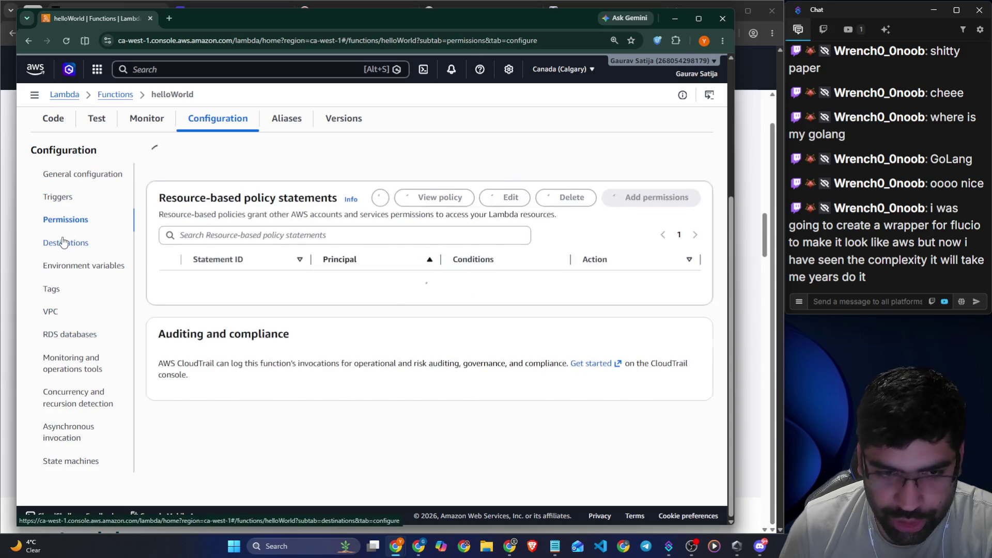
left_click(60, 243)
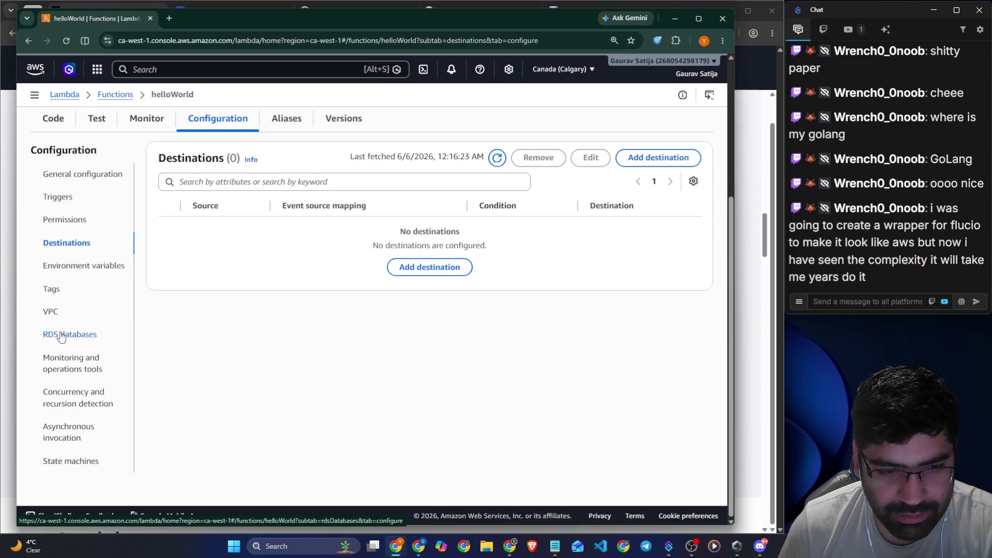
scroll(64, 396, "up", 2)
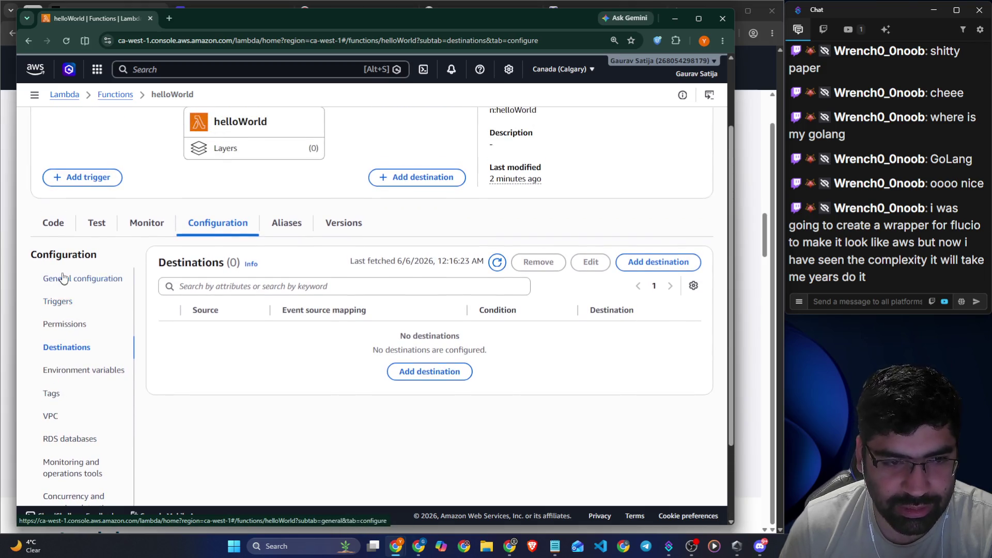
left_click(63, 279)
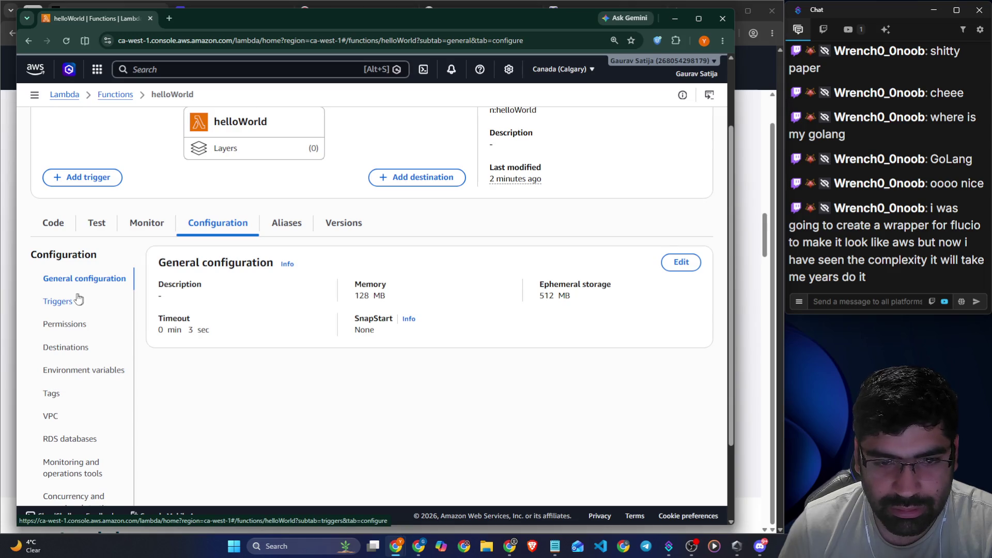
left_click(75, 299)
left_click(70, 282)
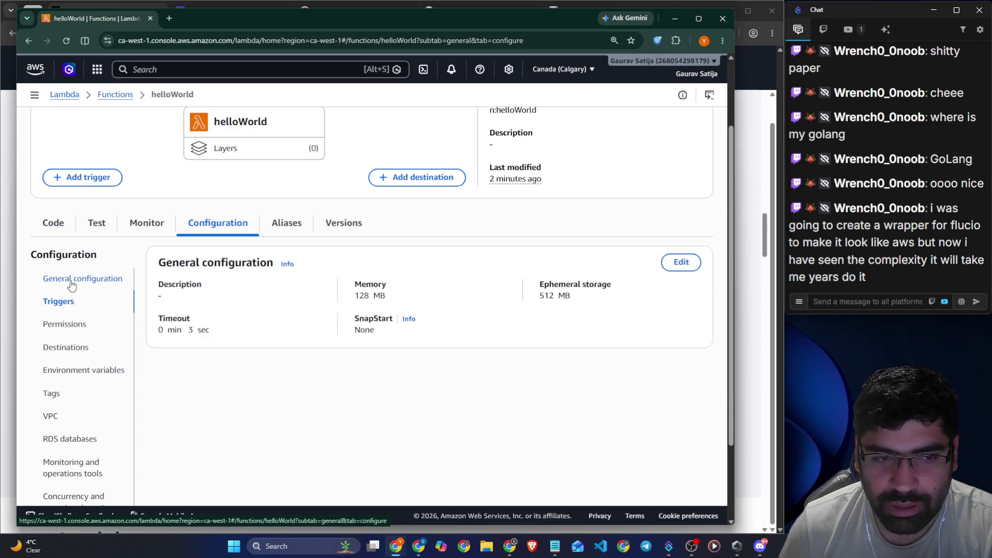
triple_click(362, 296)
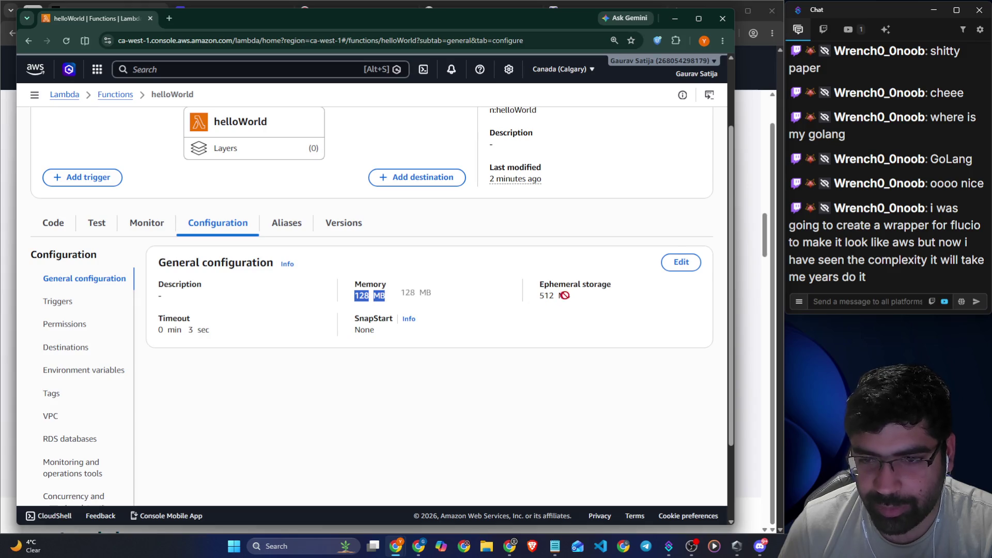
left_click_drag(577, 302, 535, 294)
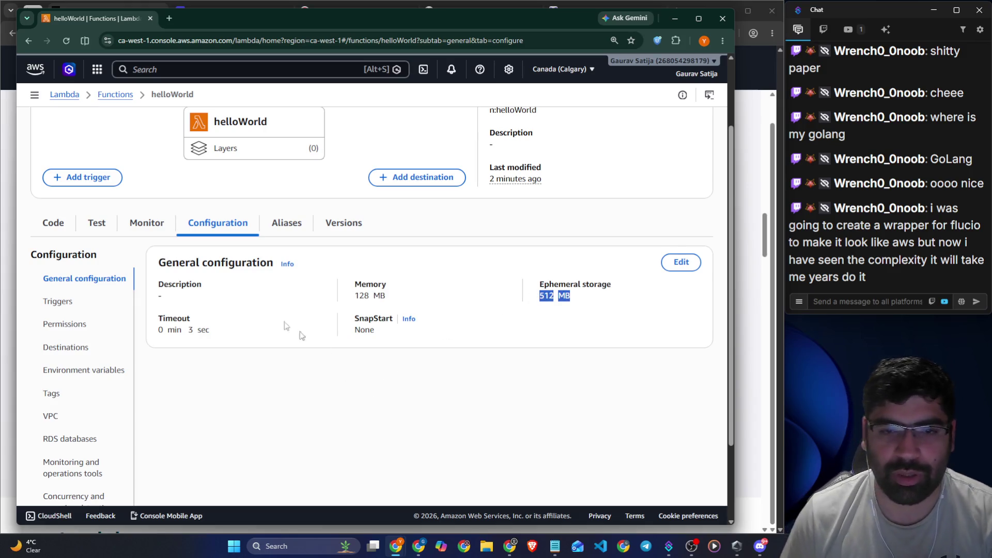
- Check the Monitor and Test pages, then return to the Skill Builder lesson
left_click(142, 223)
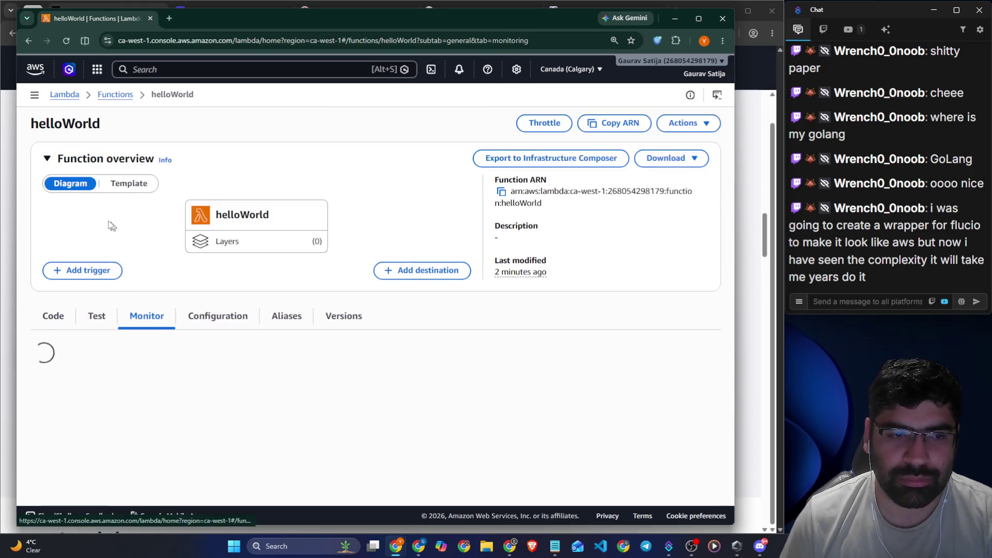
left_click(96, 316)
scroll(146, 282, "down", 5)
scroll(162, 212, "up", 2)
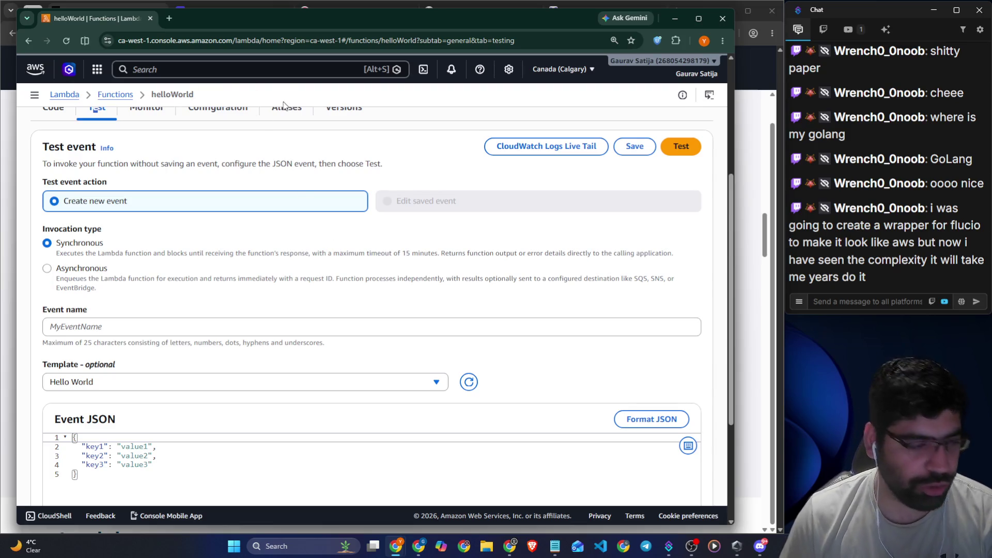
key("alt+Tab")
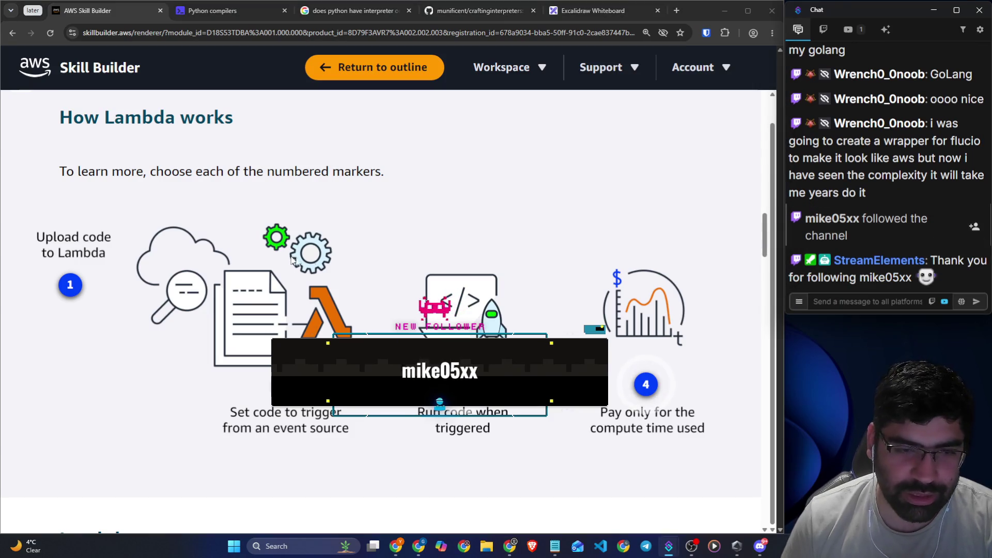
- Send the !discord command in the stream chat
left_click(822, 301)
type("!discord")
key("Return")
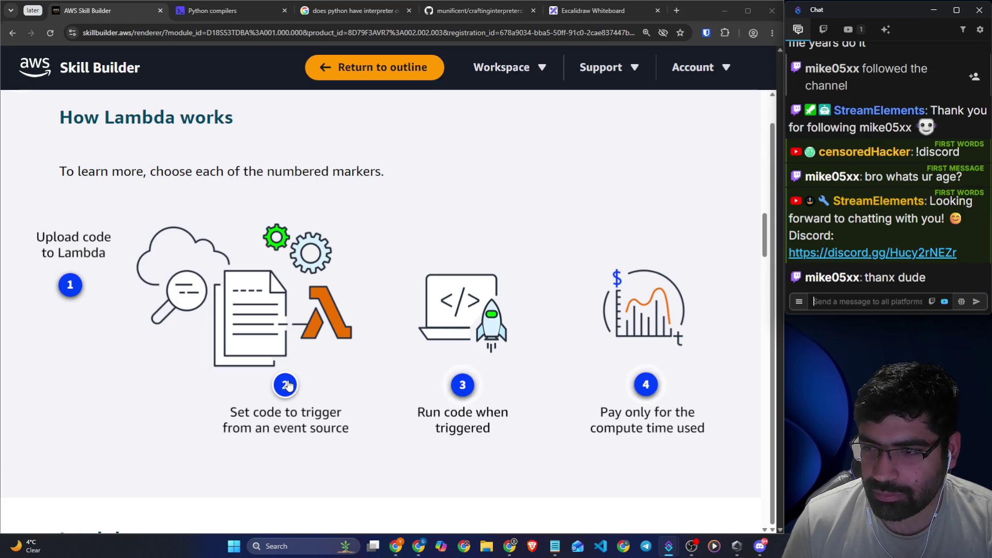
- Open marker 2's explanation, highlight its card heading, then close it
left_click(288, 385)
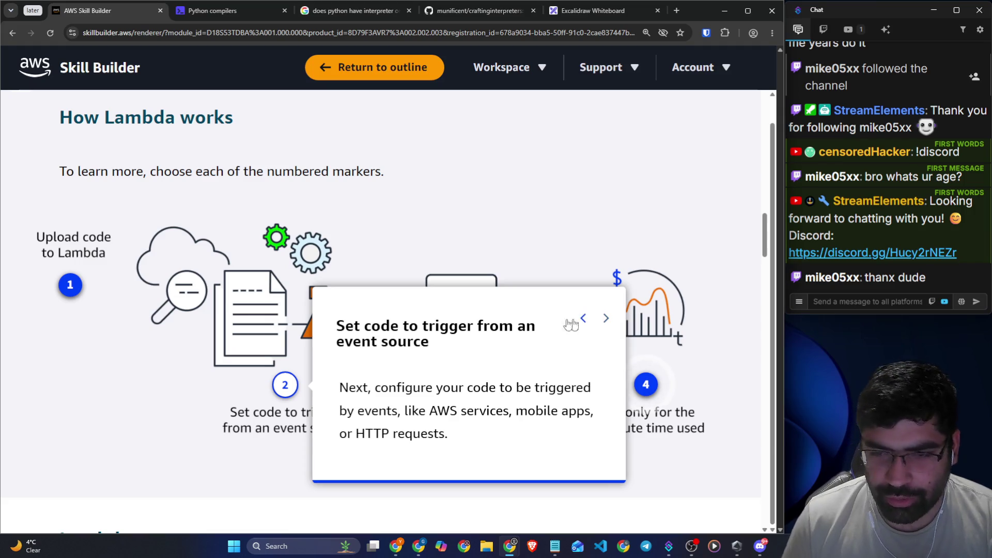
triple_click(400, 345)
left_click(398, 353)
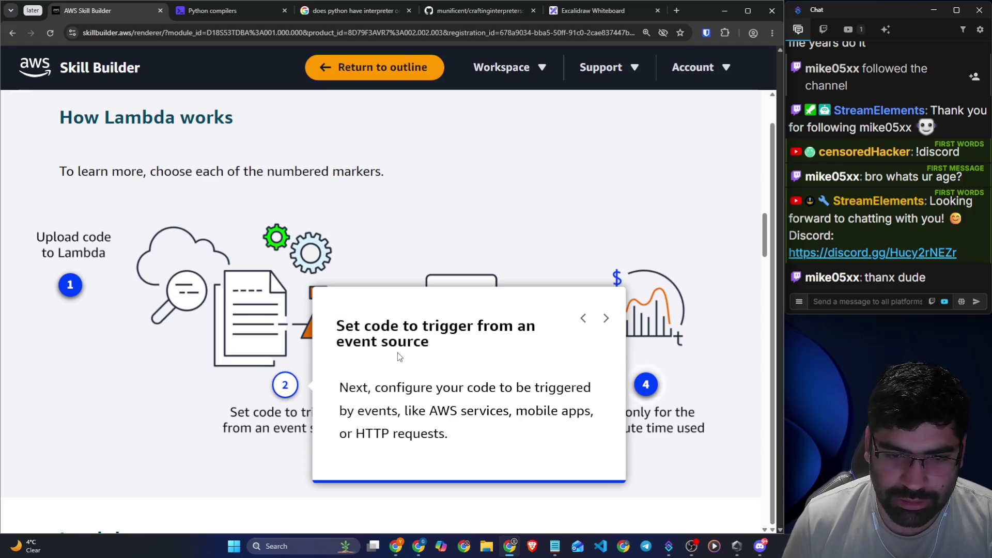
mouse_move(345, 327)
left_mouse_down()
mouse_move(422, 335)
mouse_move(368, 331)
mouse_move(351, 340)
left_mouse_up()
left_click(348, 339)
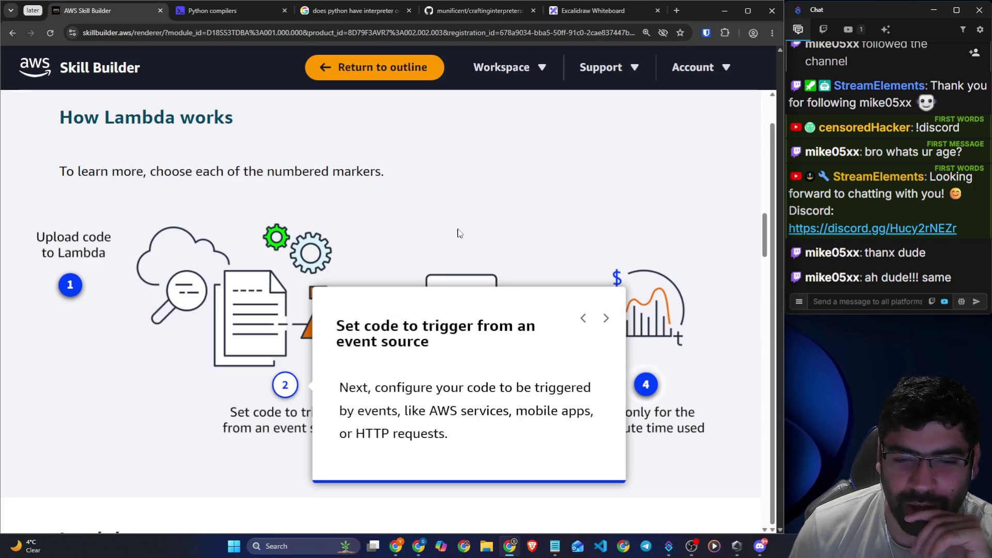
left_click(513, 182)
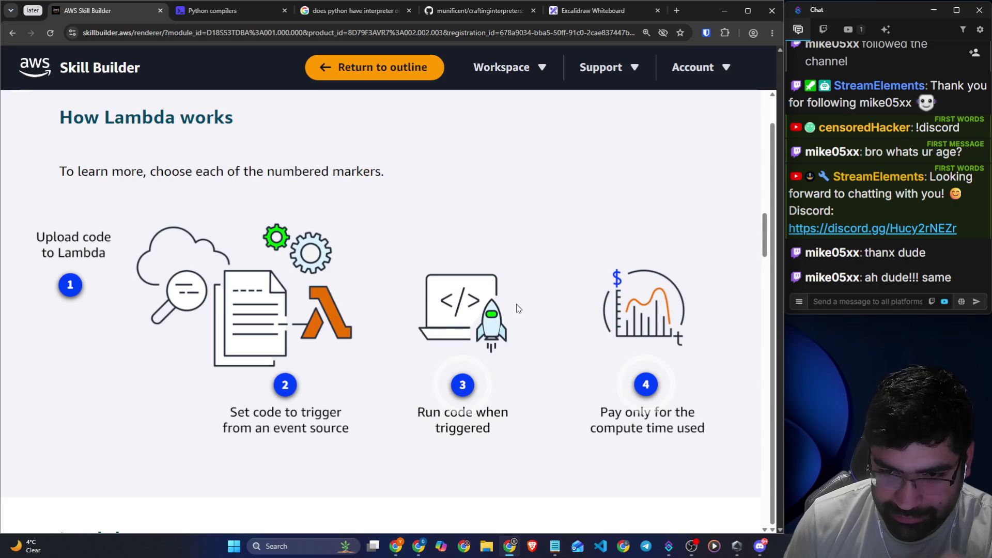
scroll(501, 330, "down", 1)
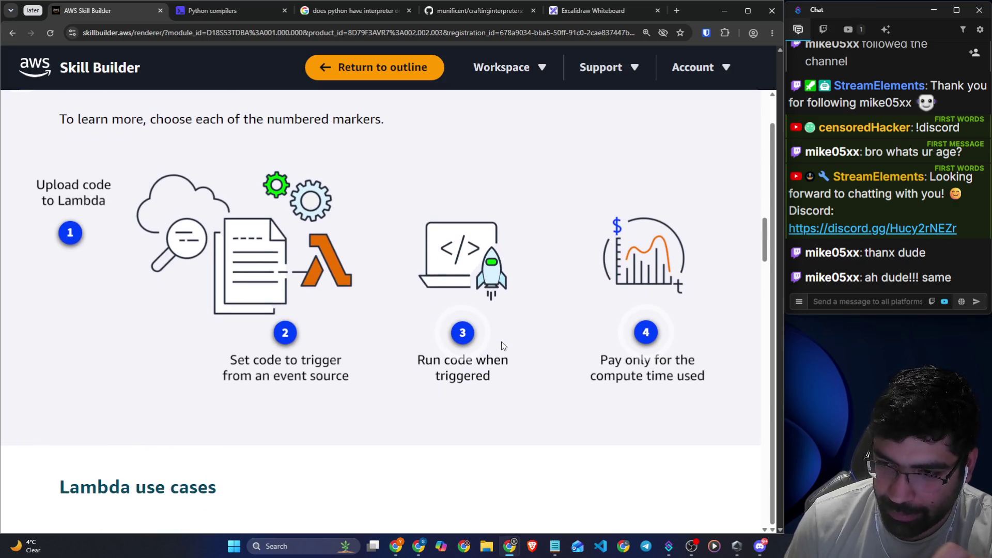
- Reread marker 2, highlighting trigger examples: AWS services, mobile apps and HTTP requests
left_click(290, 340)
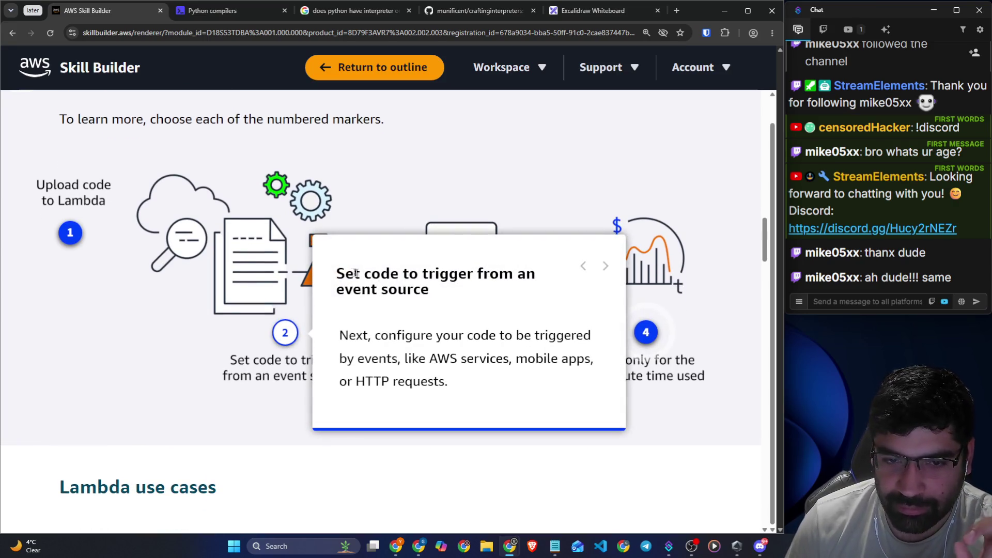
left_click_drag(337, 273, 507, 291)
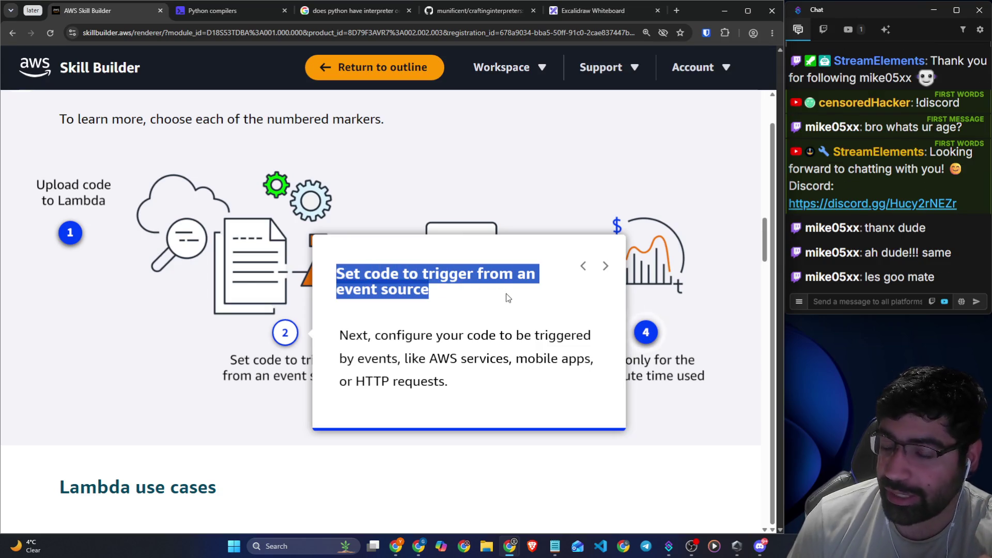
left_click_drag(363, 336, 548, 336)
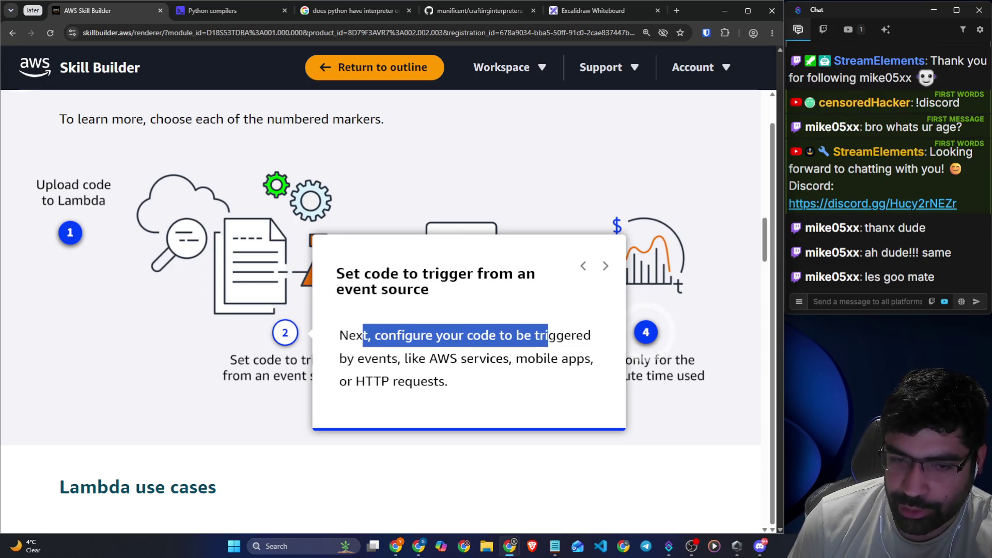
left_click_drag(418, 358, 585, 359)
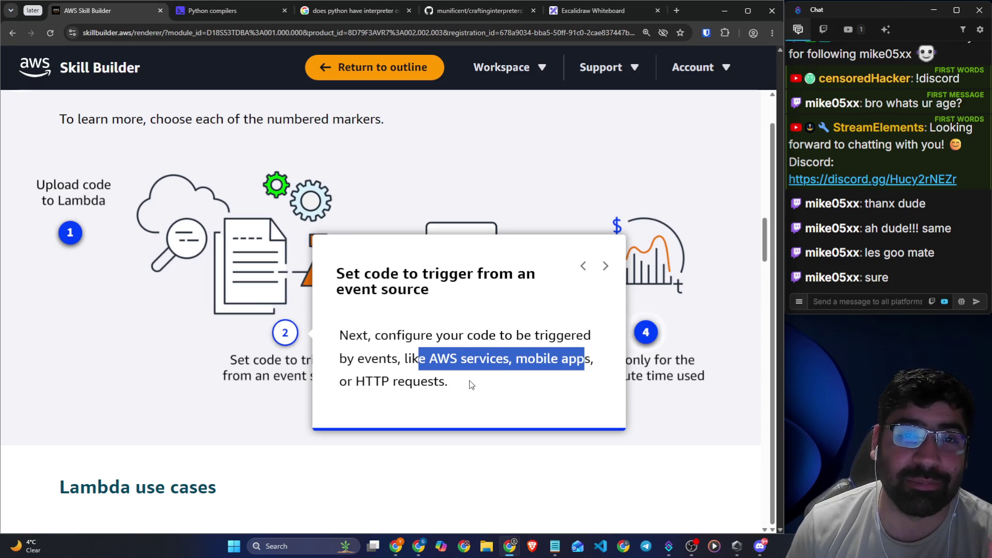
left_click_drag(452, 391, 356, 382)
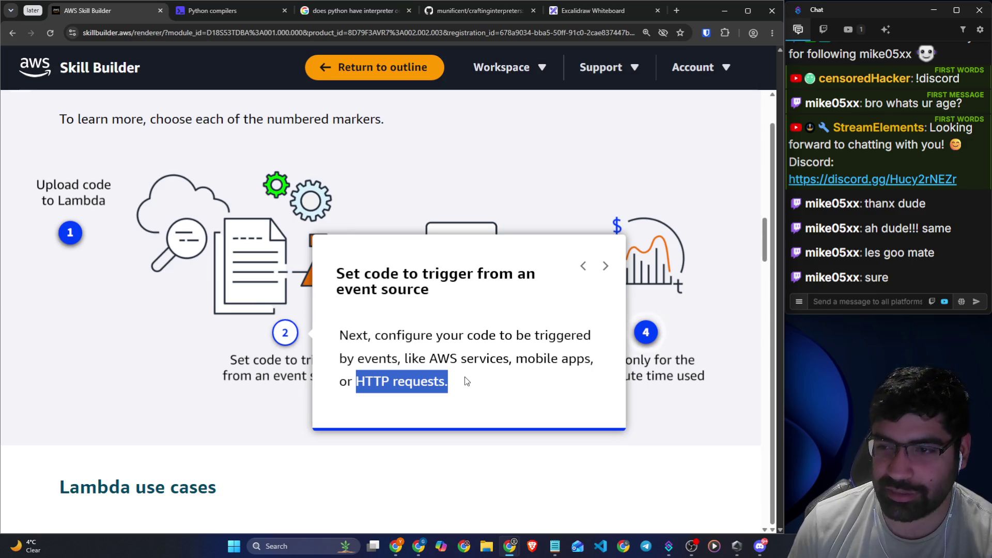
left_click(853, 265)
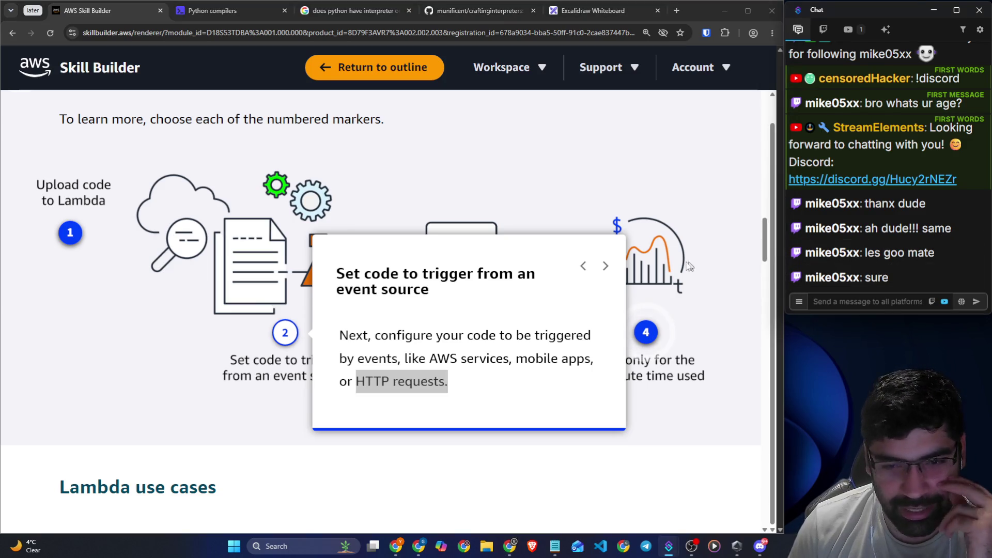
left_click(528, 465)
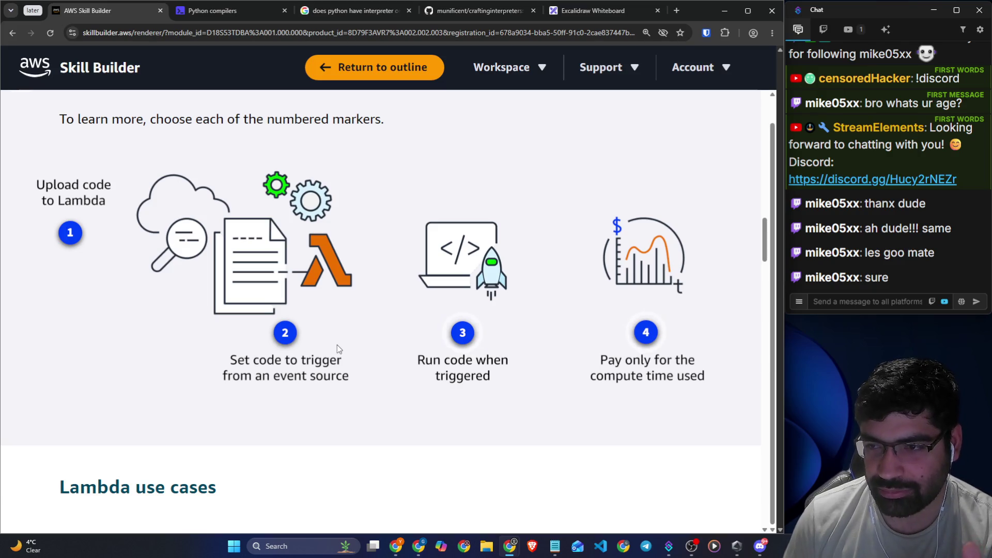
- Read marker 3, highlighting server management, runtime, event data and reliable execution lines
left_click(455, 336)
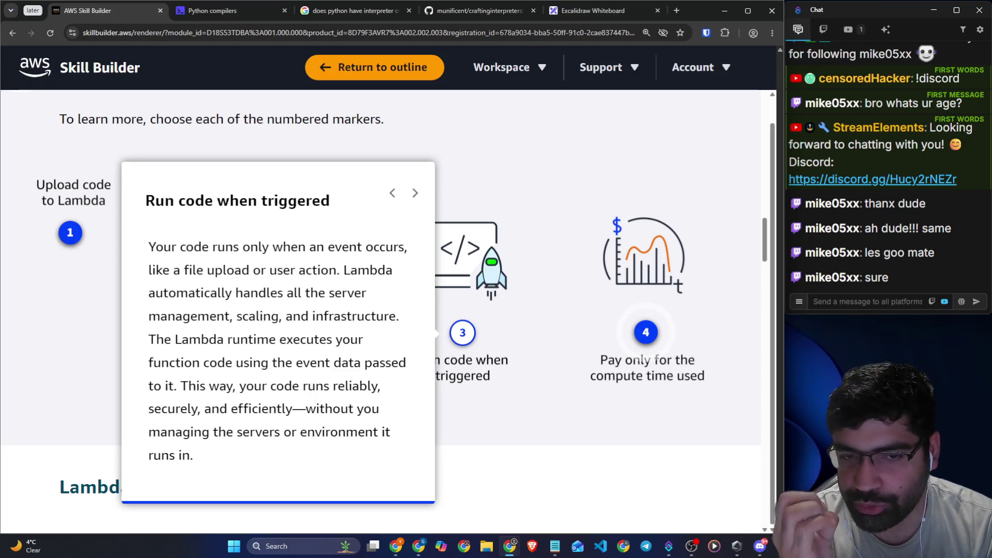
mouse_move(358, 270)
left_mouse_down()
mouse_move(390, 271)
mouse_move(387, 296)
mouse_move(249, 316)
mouse_move(416, 324)
left_mouse_up()
left_click_drag(156, 340, 358, 343)
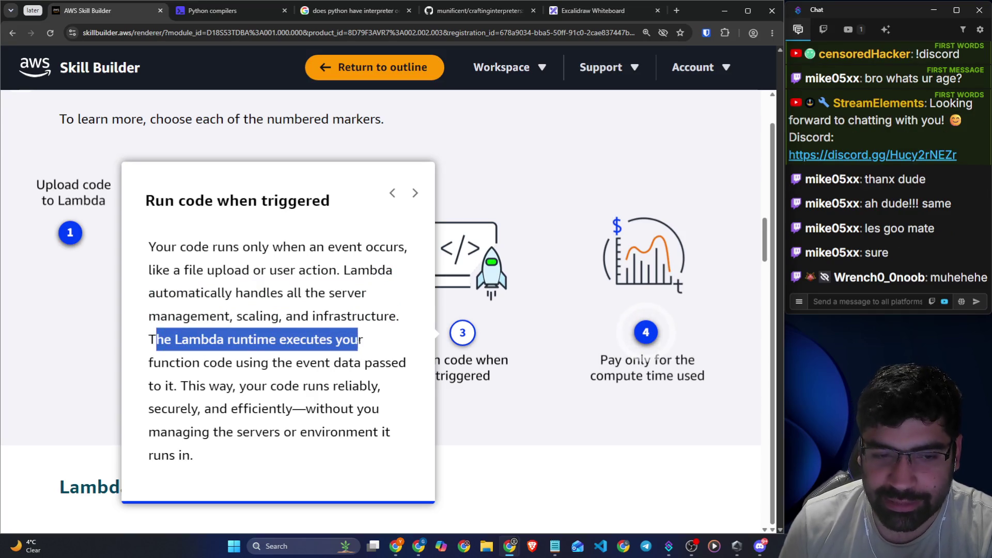
left_click_drag(228, 363, 391, 363)
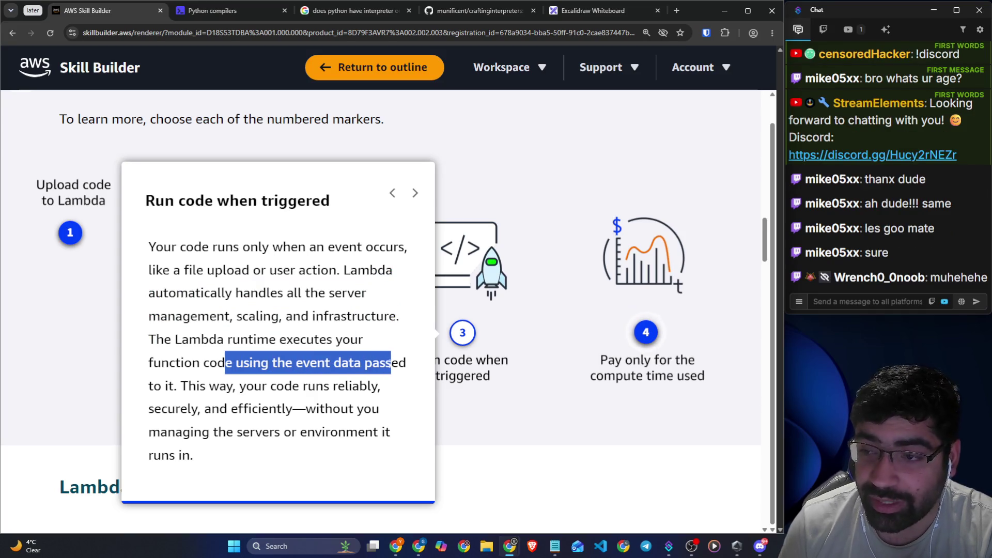
left_click_drag(180, 386, 378, 386)
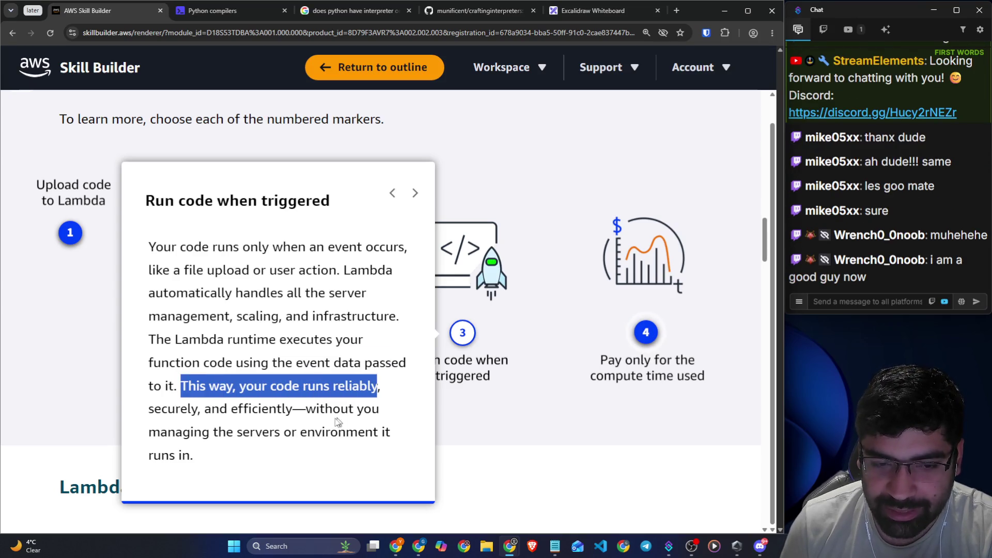
mouse_move(307, 409)
left_mouse_down()
mouse_move(355, 409)
mouse_move(375, 449)
mouse_move(428, 452)
left_mouse_up()
left_click(569, 450)
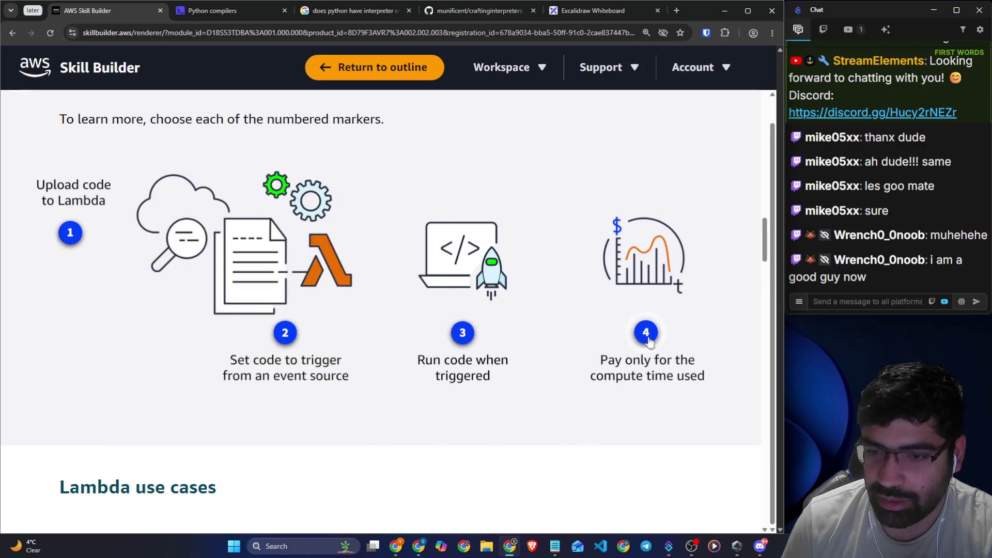
- Read marker 4's per-millisecond and memory-based pricing sentences, then close it
left_click(645, 332)
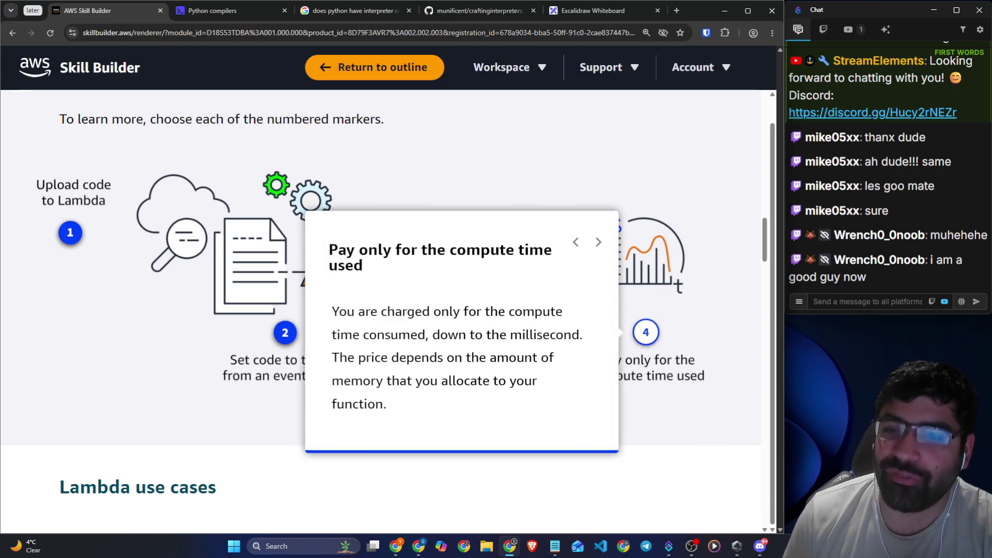
mouse_move(371, 311)
left_mouse_down()
mouse_move(524, 312)
mouse_move(526, 331)
left_mouse_up()
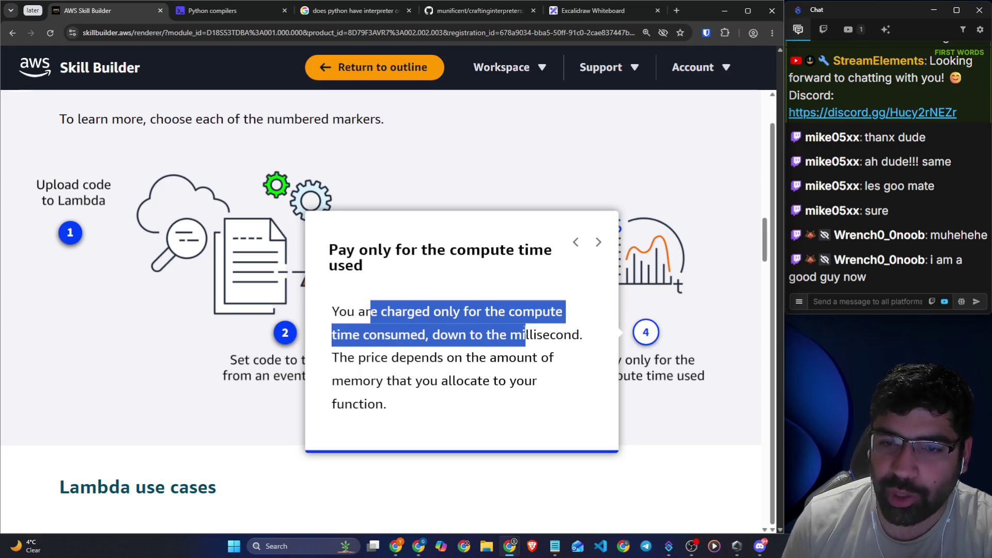
left_click(525, 333)
mouse_move(518, 314)
left_mouse_down()
mouse_move(417, 336)
mouse_move(472, 336)
mouse_move(550, 357)
mouse_move(544, 388)
left_mouse_up()
left_click(473, 403)
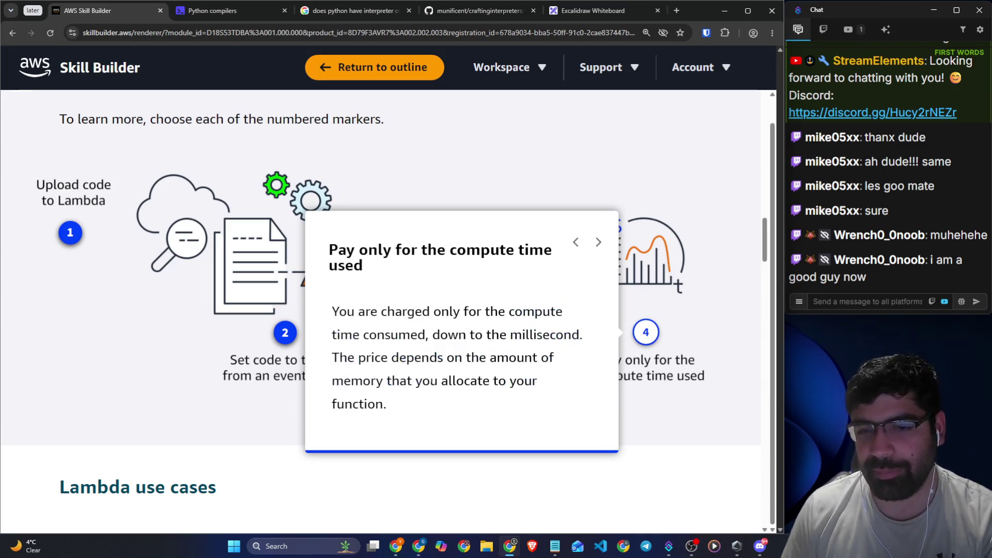
left_click(429, 473)
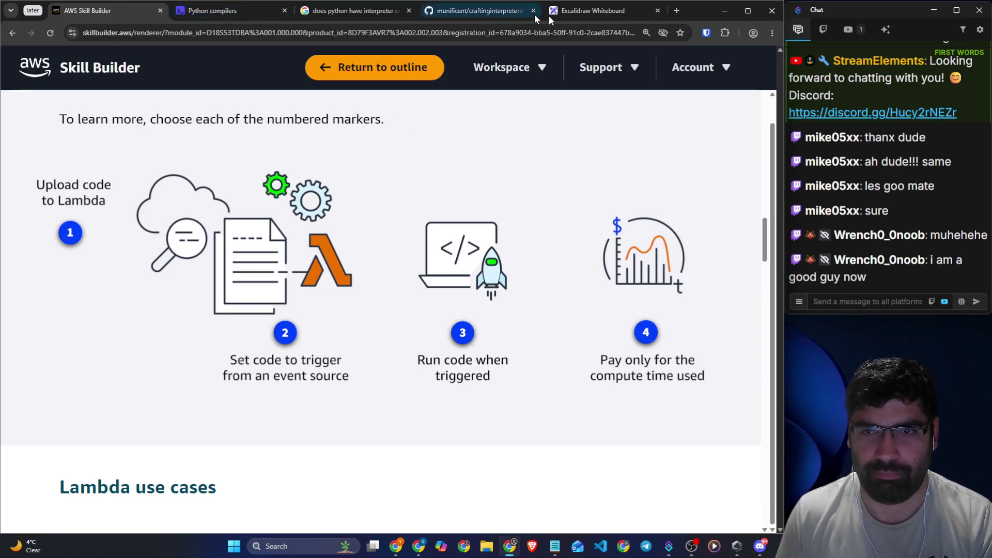
left_click(609, 10)
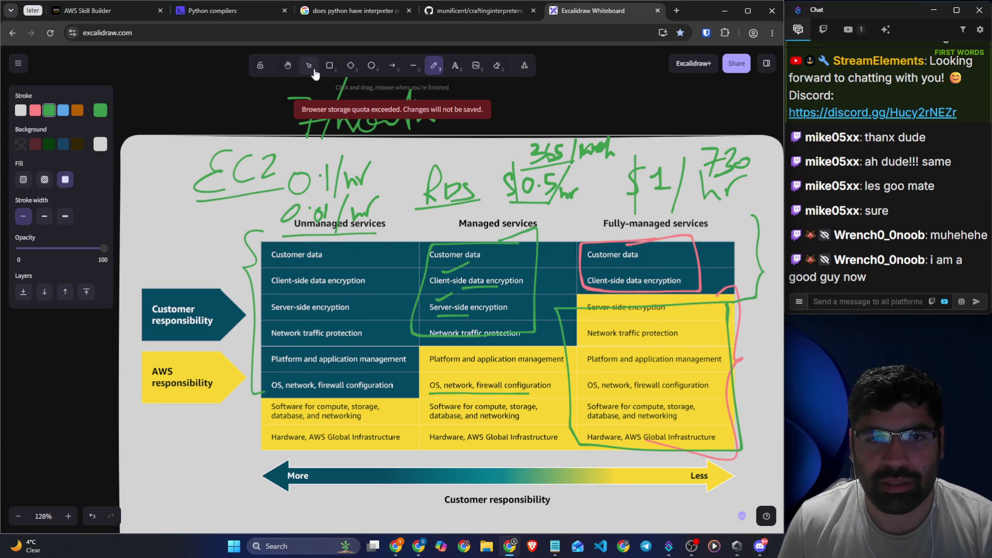
- Undo the earlier green annotations and handwrite '$0.1/hr EC2' above the unmanaged services column
key("ctrl+z")
key("ctrl+z")
key("ctrl+z")
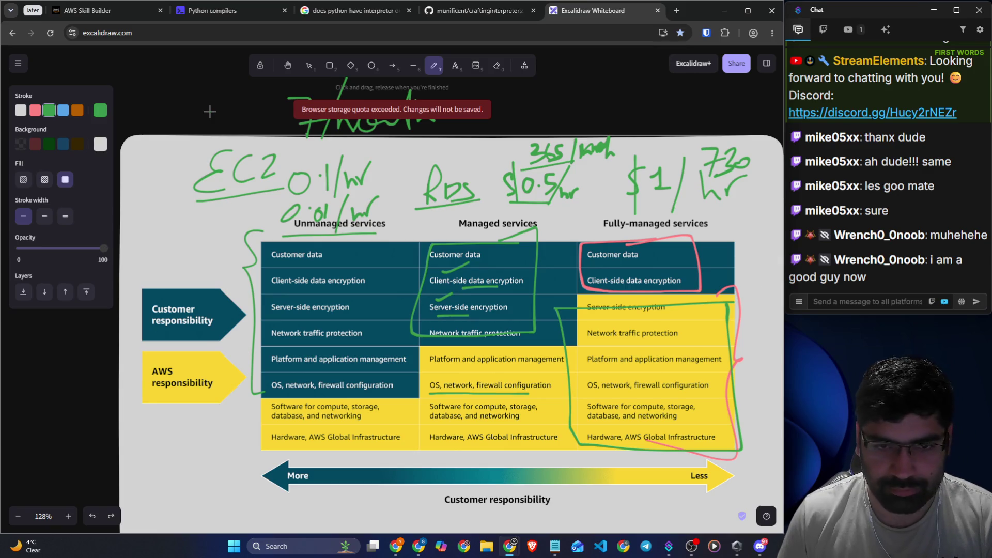
key("ctrl+z")
key("ctrl+z")
key("ctrl+z")
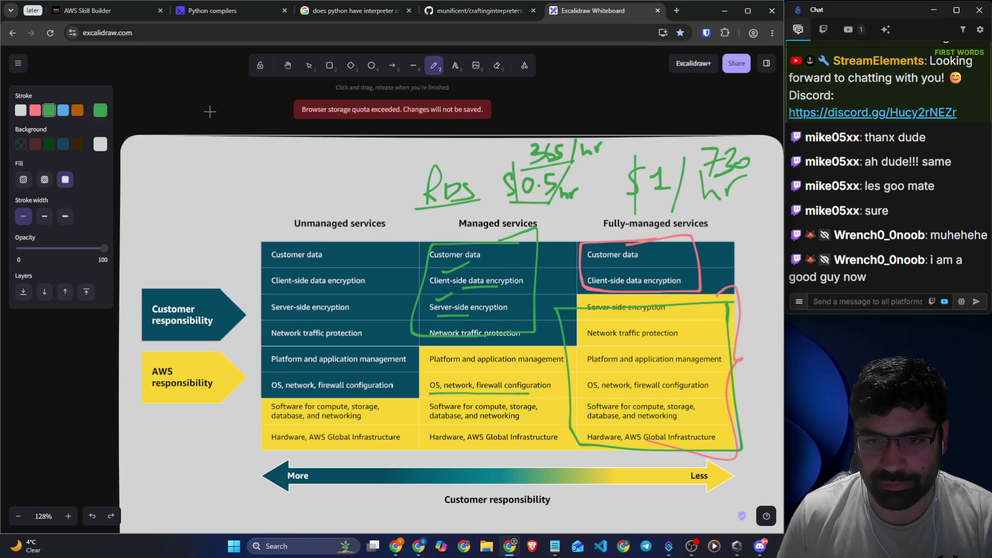
key("ctrl+z")
key("ctrl+z")
key("ctrl+z")
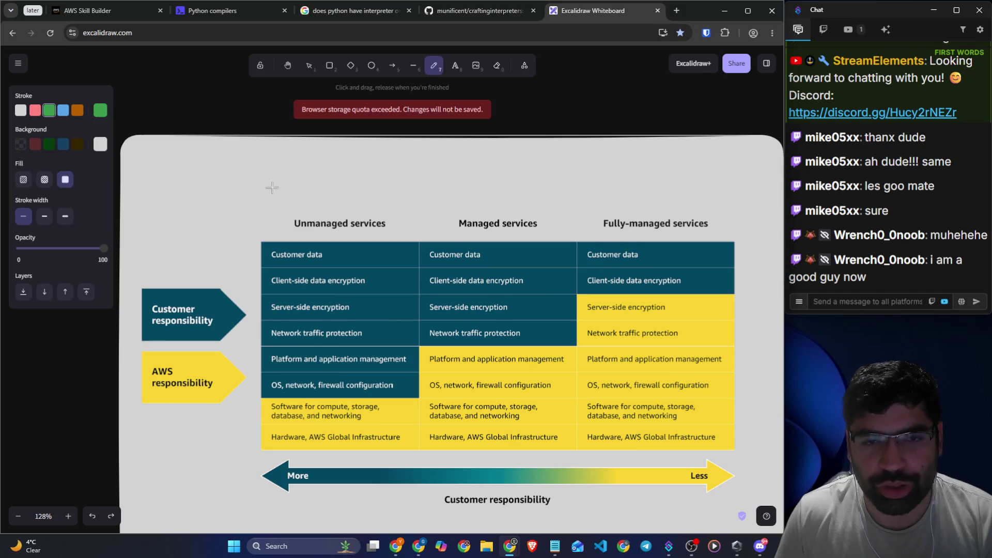
left_click_drag(310, 165, 304, 200)
mouse_move(340, 169)
left_mouse_down()
mouse_move(315, 193)
mouse_move(337, 199)
left_mouse_up()
mouse_move(343, 179)
left_mouse_down()
mouse_move(353, 172)
mouse_move(368, 202)
left_mouse_up()
left_click_drag(209, 164, 212, 178)
left_click_drag(228, 157, 224, 200)
left_click_drag(165, 146, 148, 203)
mouse_move(241, 146)
left_mouse_down()
mouse_move(218, 227)
mouse_move(254, 205)
left_mouse_up()
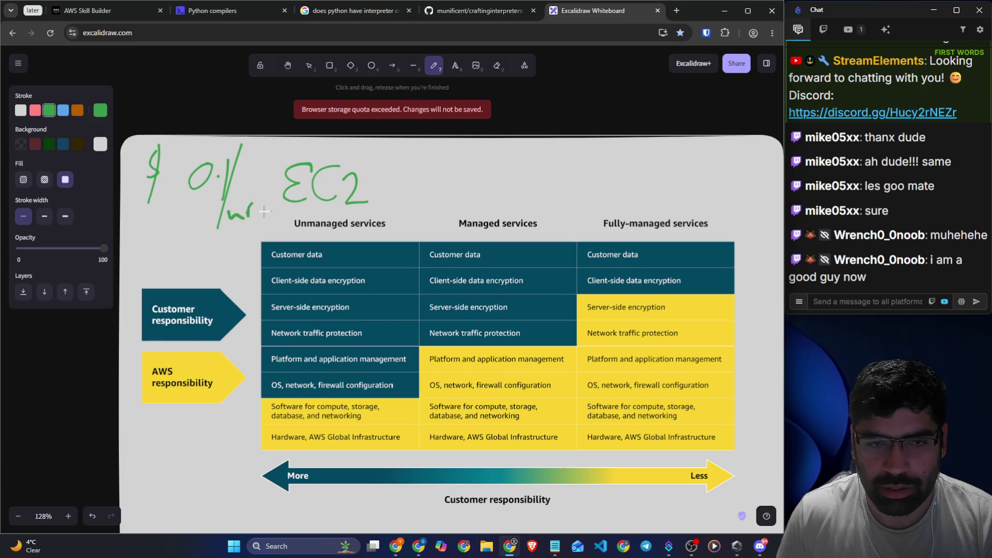
- Handwrite 'Lambda $1/hr' at the top right of the diagram
mouse_move(622, 138)
left_mouse_down()
mouse_move(621, 167)
mouse_move(698, 155)
left_mouse_up()
left_click_drag(629, 192, 631, 219)
mouse_move(645, 195)
left_mouse_down()
mouse_move(652, 189)
mouse_move(664, 219)
left_mouse_up()
mouse_move(675, 187)
left_mouse_down()
mouse_move(674, 207)
mouse_move(688, 211)
mouse_move(706, 194)
left_mouse_up()
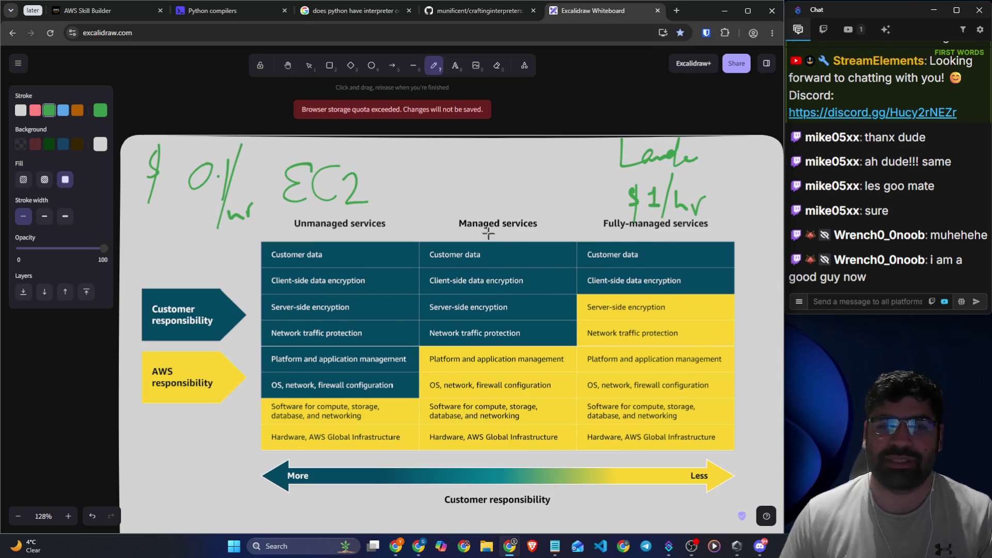
- Undo an accidental erase and nudge the AWS diagram slightly up and right
left_click(498, 66)
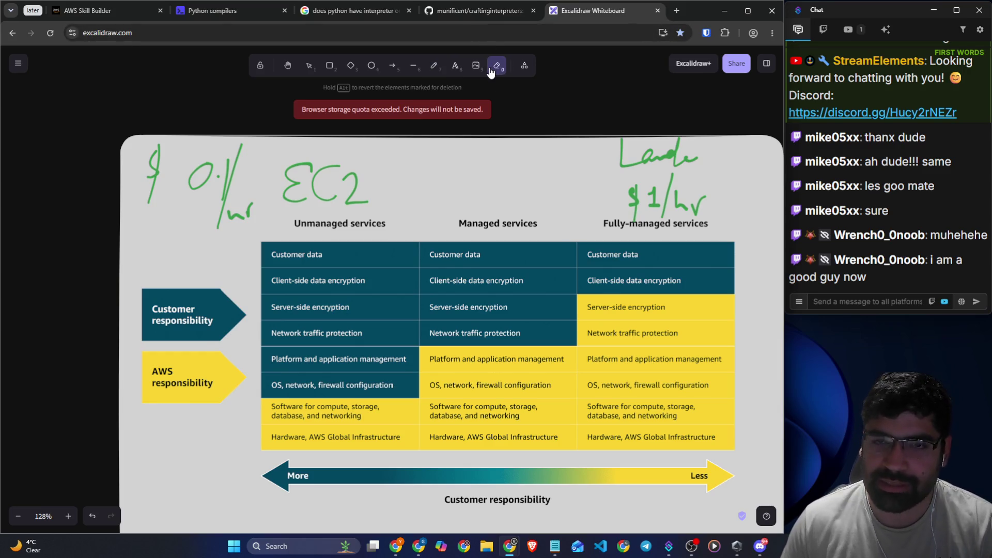
left_click_drag(228, 169, 228, 170)
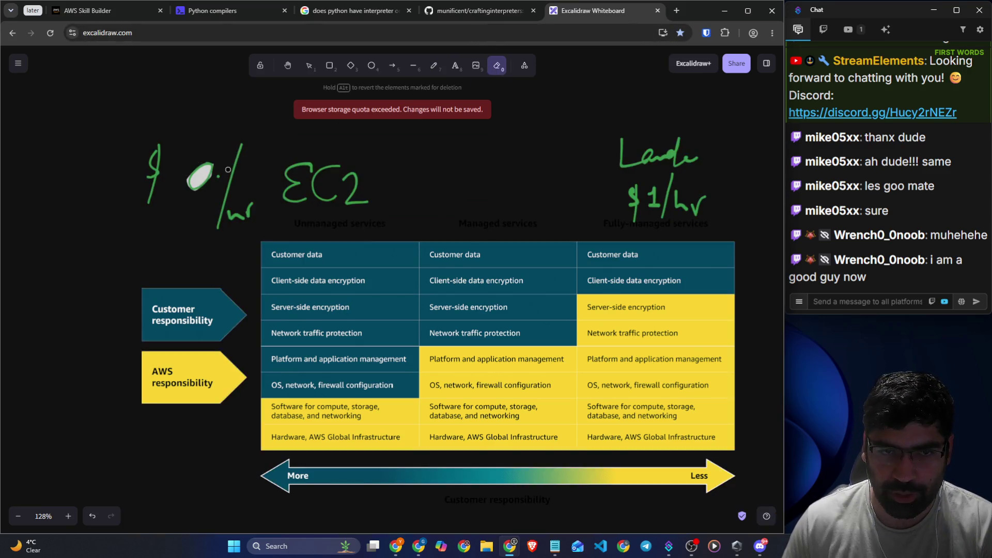
key("ctrl+z")
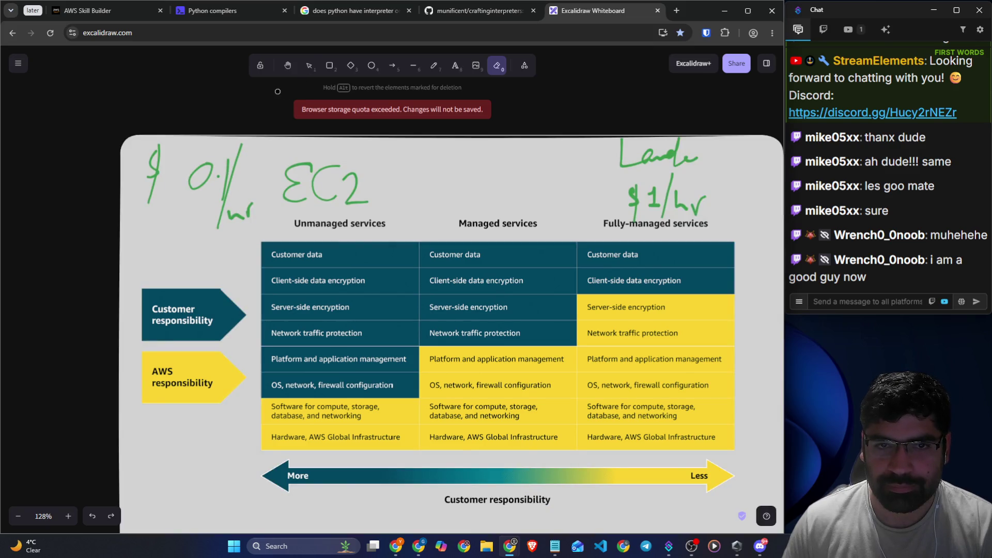
left_click(308, 65)
left_click(195, 141)
mouse_move(196, 141)
left_mouse_down()
mouse_move(198, 164)
mouse_move(202, 127)
left_mouse_up()
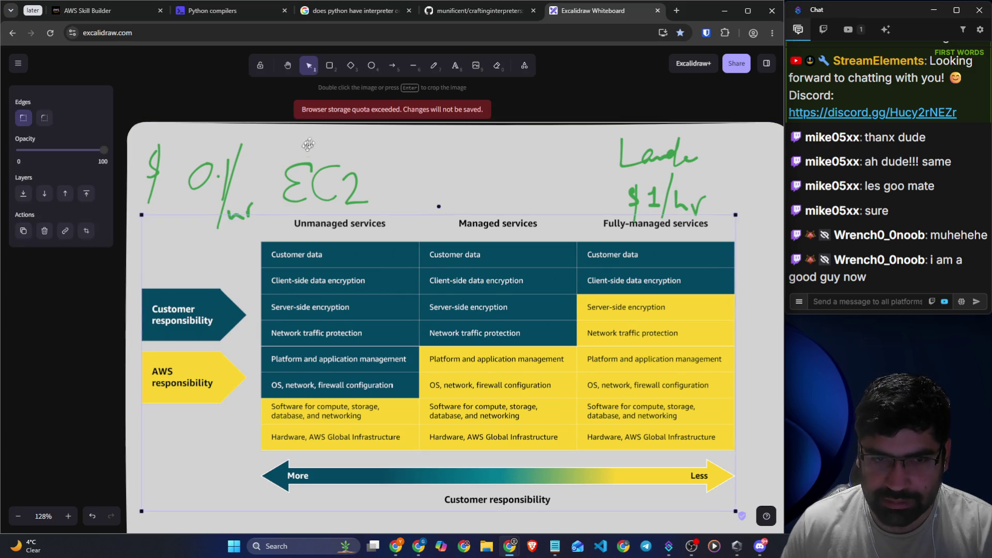
left_click(223, 174)
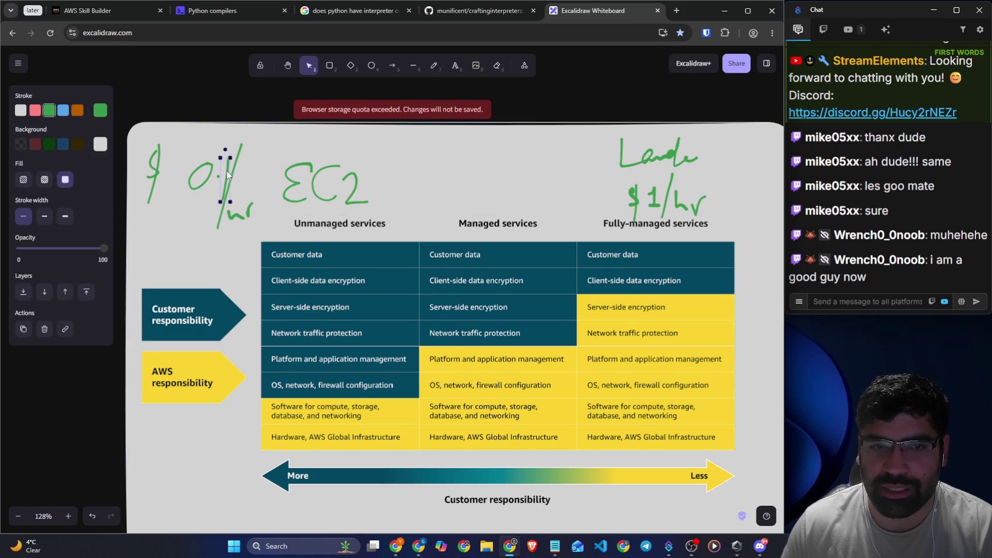
left_click(259, 176)
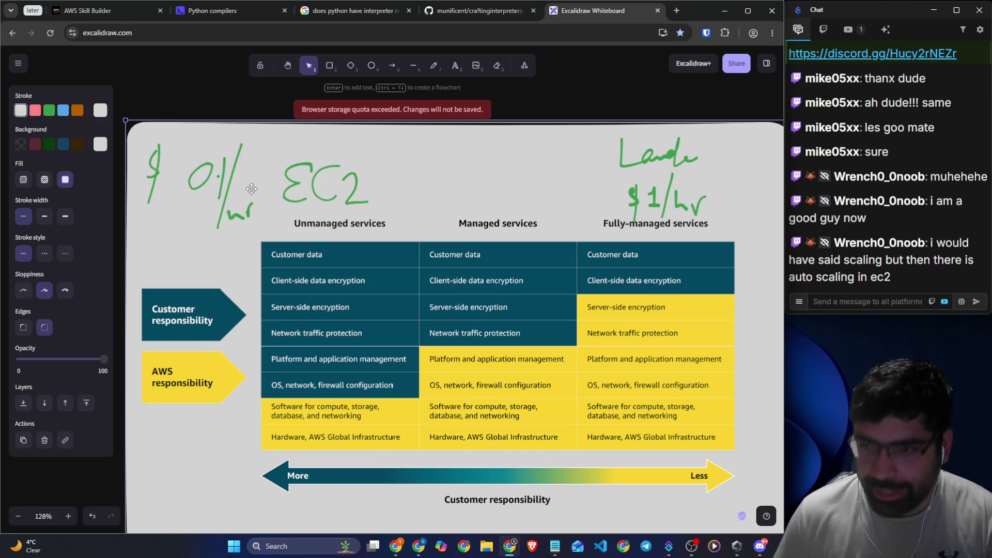
scroll(258, 192, "down", 8)
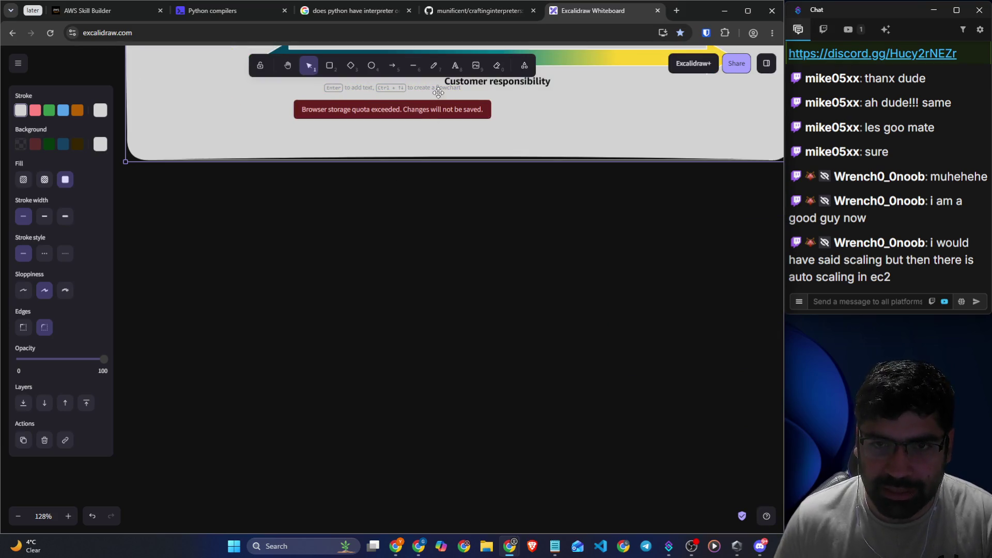
- Handwrite the underlined green heading 'Batch Script' below the AWS diagram
left_click(434, 65)
left_click_drag(332, 195, 316, 240)
mouse_move(379, 223)
left_mouse_down()
mouse_move(395, 235)
mouse_move(402, 213)
left_mouse_up()
mouse_move(425, 207)
left_mouse_down()
mouse_move(420, 221)
mouse_move(458, 212)
left_mouse_up()
mouse_move(534, 184)
left_mouse_down()
mouse_move(505, 227)
mouse_move(569, 225)
left_mouse_up()
left_click_drag(581, 182, 581, 256)
mouse_move(583, 217)
left_mouse_down()
mouse_move(601, 205)
mouse_move(586, 220)
left_mouse_up()
mouse_move(623, 180)
left_mouse_down()
mouse_move(615, 223)
mouse_move(634, 195)
left_mouse_up()
left_click_drag(344, 257, 550, 239)
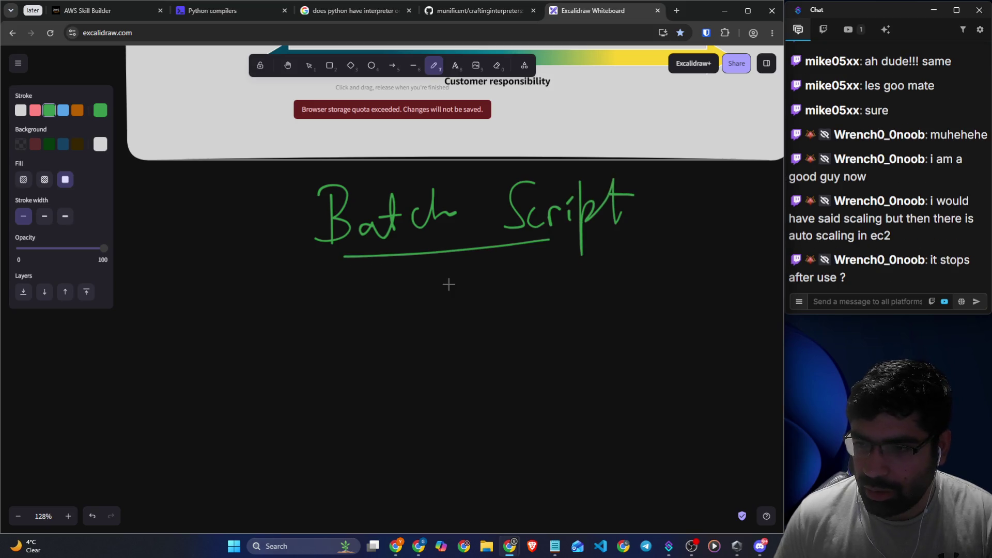
scroll(449, 284, "up", 7)
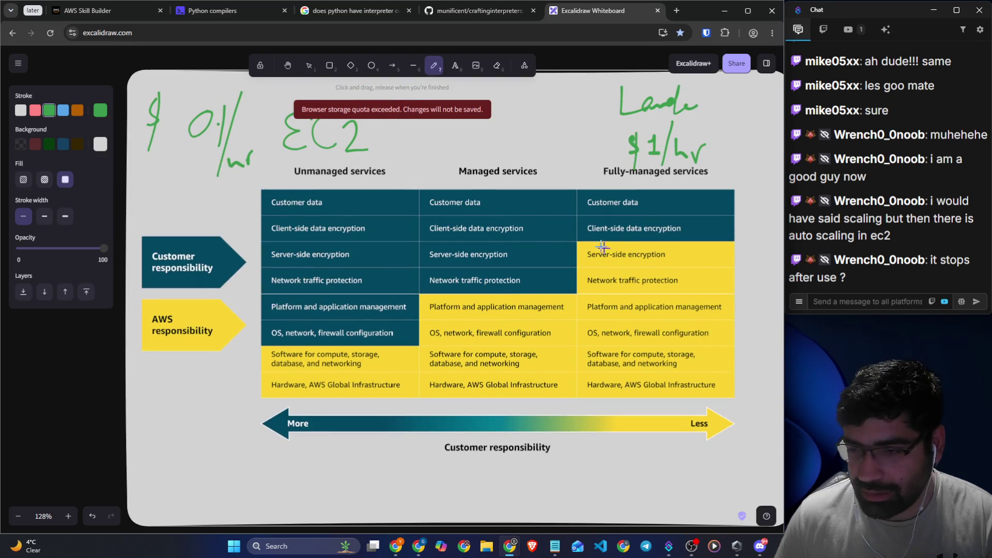
scroll(565, 259, "down", 6)
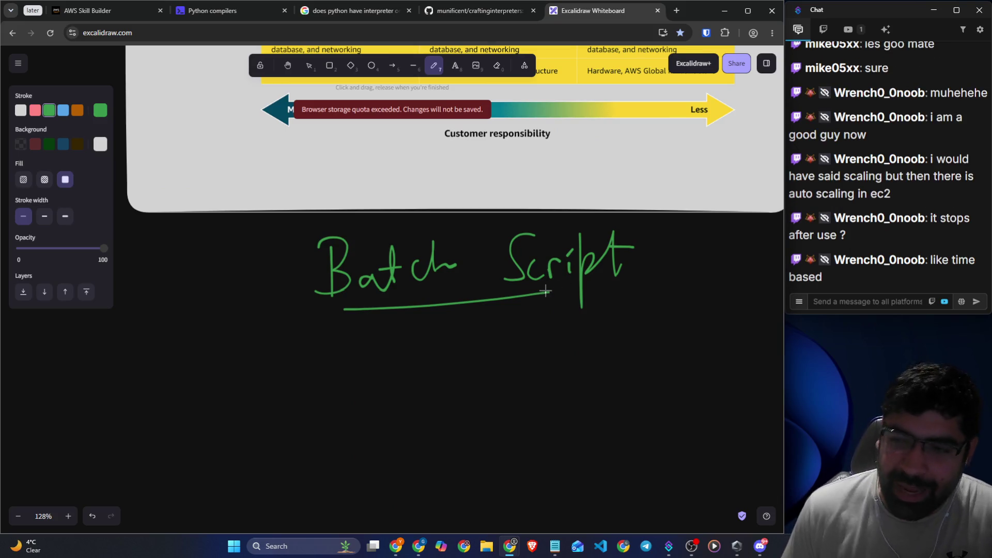
scroll(478, 333, "down", 1)
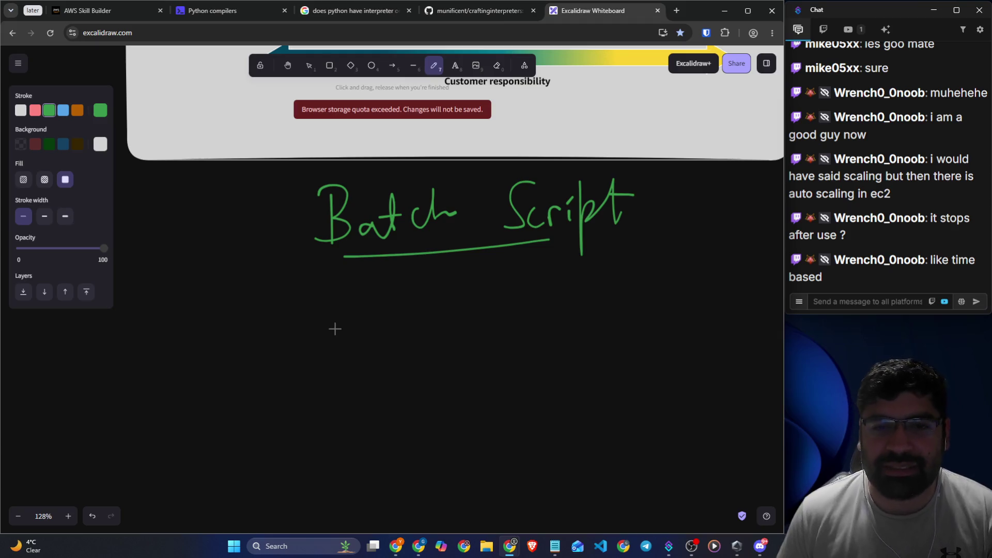
- Write '→ take a backup of Db' and '↳ time trigger' under the heading
mouse_move(257, 280)
left_mouse_down()
mouse_move(264, 324)
mouse_move(273, 311)
mouse_move(263, 312)
mouse_move(303, 304)
mouse_move(319, 321)
mouse_move(366, 311)
mouse_move(409, 323)
mouse_move(437, 316)
mouse_move(461, 287)
mouse_move(468, 320)
mouse_move(605, 286)
mouse_move(607, 305)
left_mouse_up()
left_click_drag(631, 259, 636, 289)
mouse_move(148, 309)
left_mouse_down()
mouse_move(207, 303)
mouse_move(205, 315)
left_mouse_up()
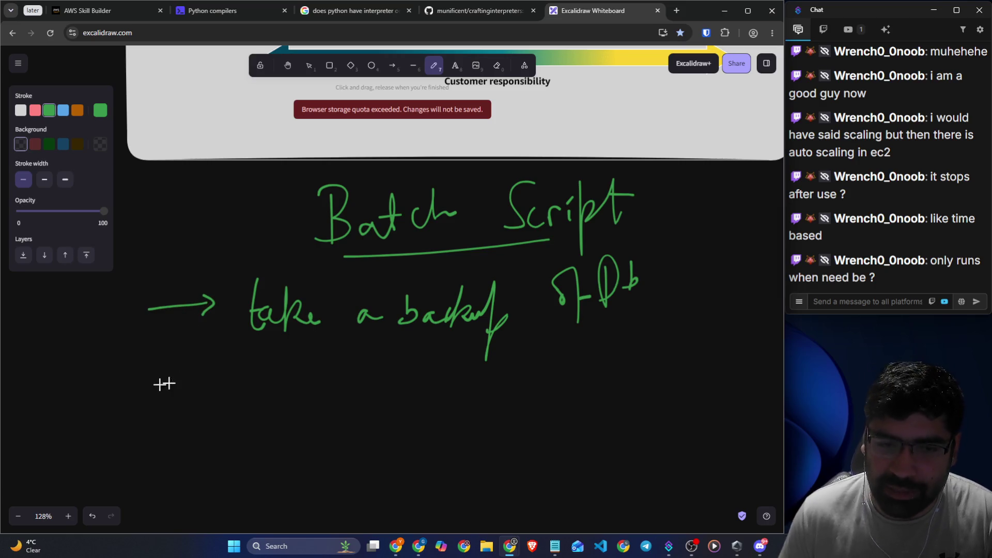
mouse_move(223, 347)
left_mouse_down()
mouse_move(266, 382)
mouse_move(269, 412)
left_mouse_up()
scroll(325, 372, "down", 1)
mouse_move(318, 328)
left_mouse_down()
mouse_move(325, 347)
mouse_move(348, 336)
mouse_move(355, 349)
mouse_move(388, 347)
left_mouse_up()
mouse_move(454, 318)
left_mouse_down()
mouse_move(467, 342)
mouse_move(491, 346)
mouse_move(505, 332)
mouse_move(501, 349)
mouse_move(536, 325)
left_mouse_up()
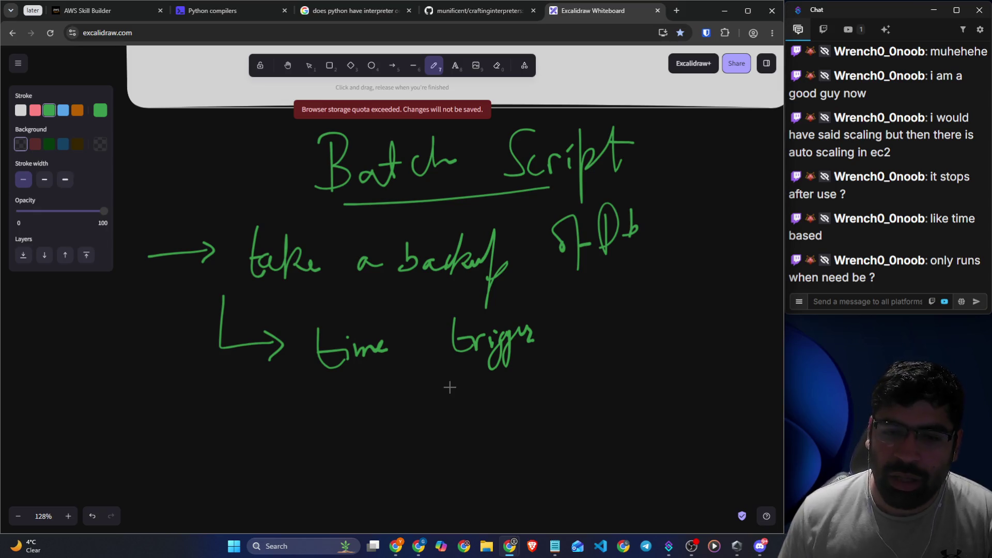
scroll(454, 393, "down", 2)
- Sketch EC2 with an arrow down to Running, noting ×24 beside it
mouse_move(231, 291)
left_mouse_down()
mouse_move(220, 286)
mouse_move(228, 332)
left_mouse_up()
mouse_move(292, 290)
left_mouse_down()
mouse_move(305, 315)
mouse_move(339, 313)
left_mouse_up()
left_click_drag(184, 345, 351, 318)
left_click_drag(282, 328, 294, 360)
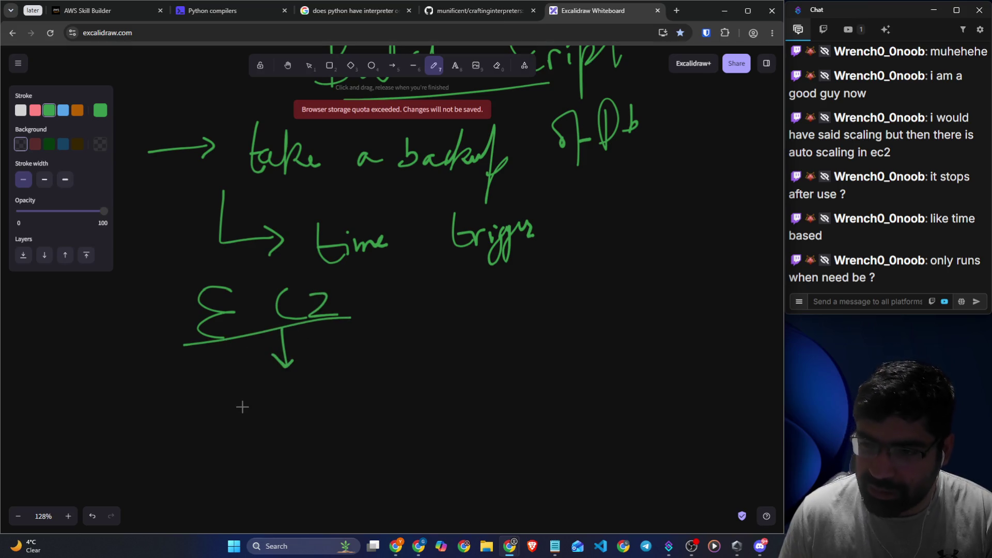
mouse_move(243, 383)
left_mouse_down()
mouse_move(240, 400)
mouse_move(270, 414)
mouse_move(323, 380)
mouse_move(326, 419)
mouse_move(346, 401)
mouse_move(195, 401)
mouse_move(259, 427)
left_mouse_up()
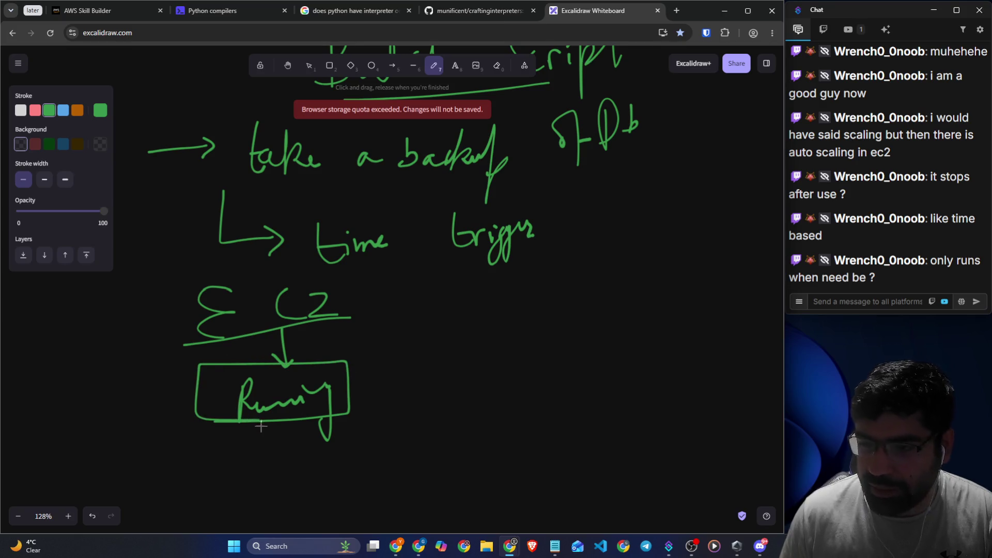
mouse_move(381, 273)
left_mouse_down()
mouse_move(361, 302)
mouse_move(421, 304)
left_mouse_up()
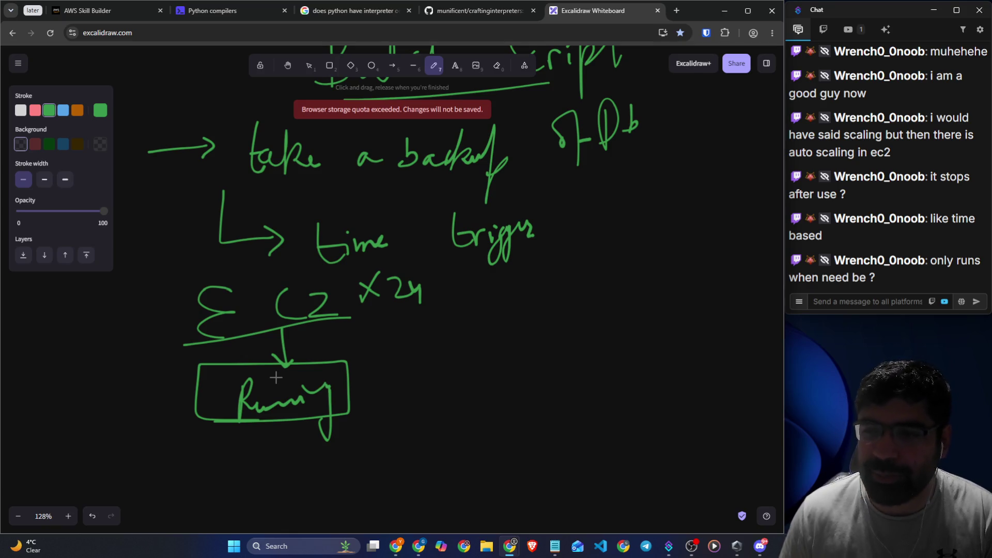
scroll(276, 378, "down", 2)
- Draw a divider and write the Lambda column: 12 → Backup, 1 min
left_click_drag(451, 203, 464, 372)
mouse_move(548, 209)
left_mouse_down()
mouse_move(563, 233)
mouse_move(587, 236)
mouse_move(604, 199)
mouse_move(636, 233)
left_mouse_up()
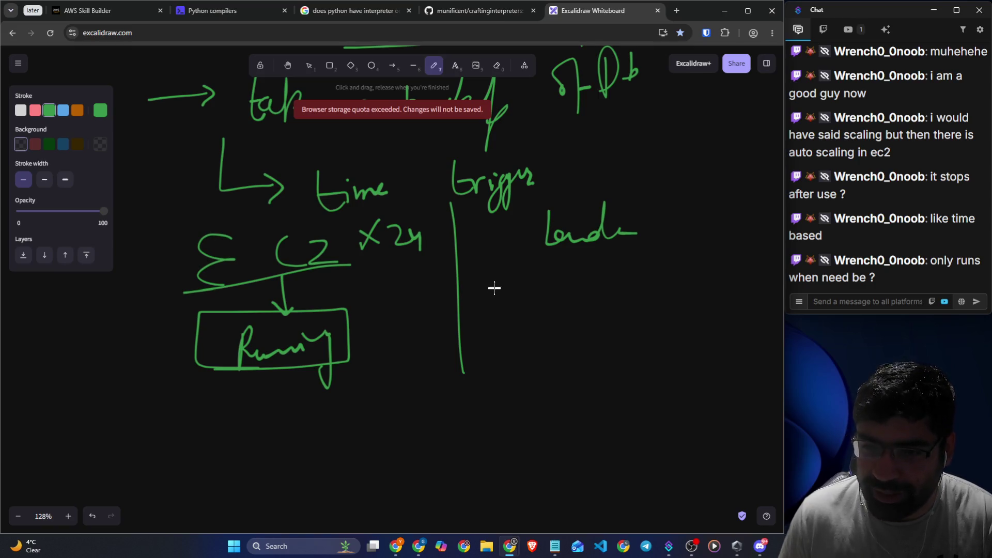
left_click_drag(495, 283, 495, 313)
mouse_move(513, 285)
left_mouse_down()
mouse_move(532, 313)
mouse_move(588, 297)
left_mouse_up()
left_click_drag(578, 288, 580, 308)
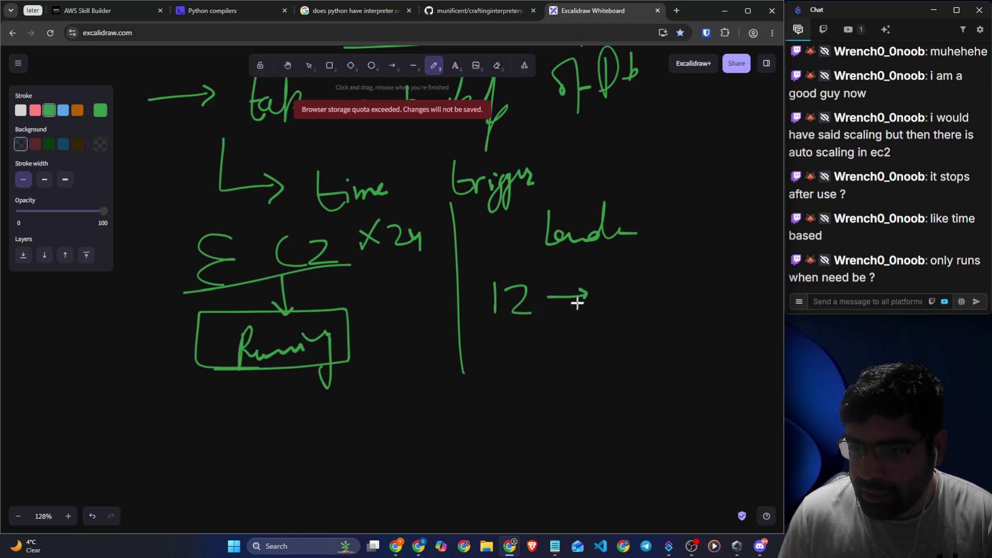
mouse_move(615, 270)
left_mouse_down()
mouse_move(617, 303)
mouse_move(685, 288)
mouse_move(700, 297)
mouse_move(720, 282)
left_mouse_up()
mouse_move(534, 356)
left_mouse_down()
mouse_move(545, 367)
mouse_move(592, 351)
mouse_move(609, 358)
left_mouse_up()
left_click_drag(618, 333, 646, 353)
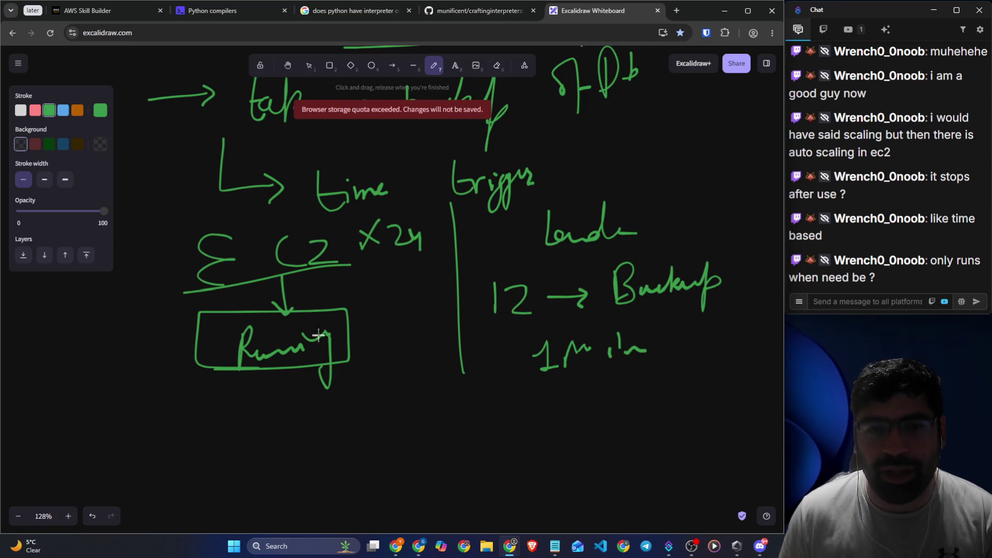
scroll(288, 284, "down", 1)
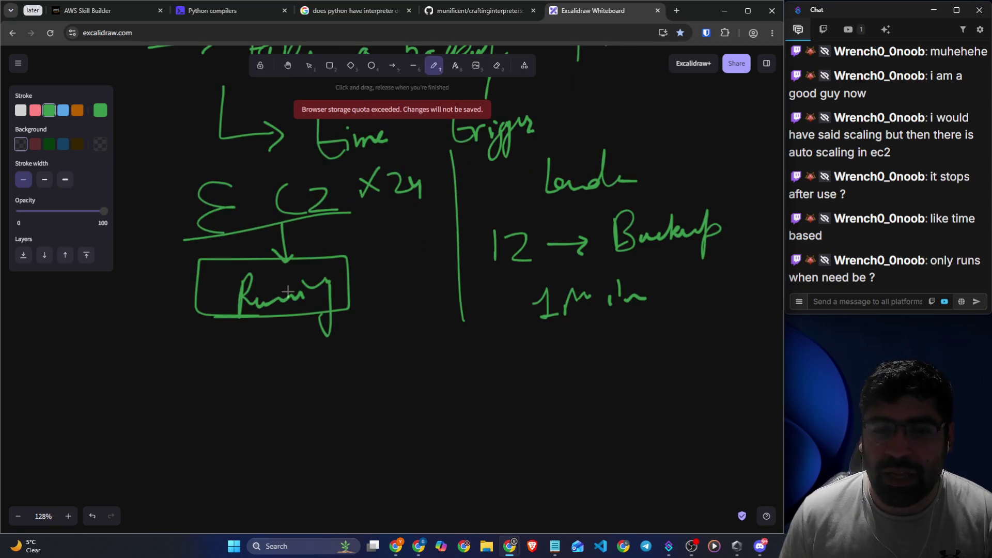
- Write the EC2 cost $0.1/hr ×24 = 2.4 below Running
mouse_move(127, 333)
left_mouse_down()
mouse_move(135, 368)
mouse_move(115, 375)
left_mouse_up()
left_click_drag(111, 327, 121, 388)
mouse_move(160, 343)
left_mouse_down()
mouse_move(149, 352)
mouse_move(162, 344)
mouse_move(198, 364)
left_mouse_up()
left_click(183, 349)
mouse_move(227, 330)
left_mouse_down()
mouse_move(212, 376)
mouse_move(253, 364)
mouse_move(275, 342)
mouse_move(362, 356)
left_mouse_up()
mouse_move(230, 410)
left_mouse_down()
mouse_move(219, 436)
mouse_move(254, 438)
left_mouse_up()
left_click(260, 423)
left_click_drag(285, 403, 298, 426)
left_click_drag(294, 406, 297, 433)
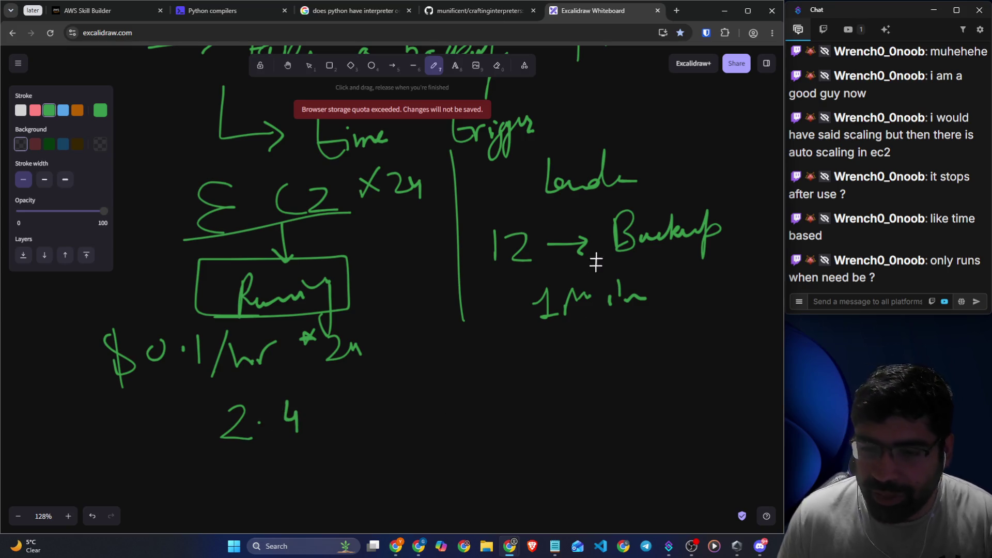
- Underline the Lambda heading and write its $1 total
left_click_drag(549, 210, 615, 207)
mouse_move(627, 332)
left_mouse_down()
mouse_move(607, 359)
mouse_move(615, 371)
mouse_move(643, 333)
mouse_move(653, 374)
left_mouse_up()
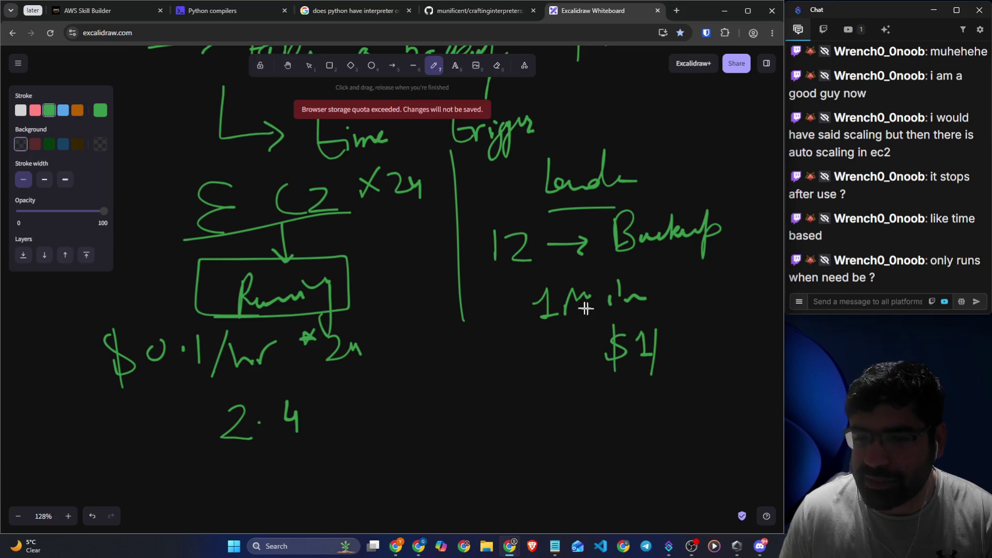
mouse_move(572, 301)
left_mouse_down()
mouse_move(659, 297)
mouse_move(677, 283)
left_mouse_up()
mouse_move(556, 400)
left_mouse_down()
mouse_move(532, 435)
mouse_move(601, 421)
left_mouse_up()
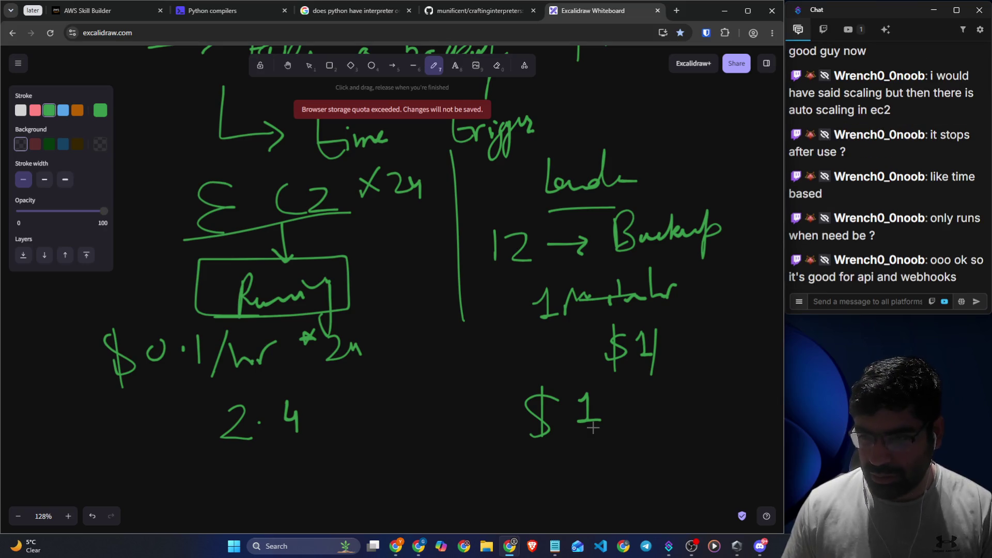
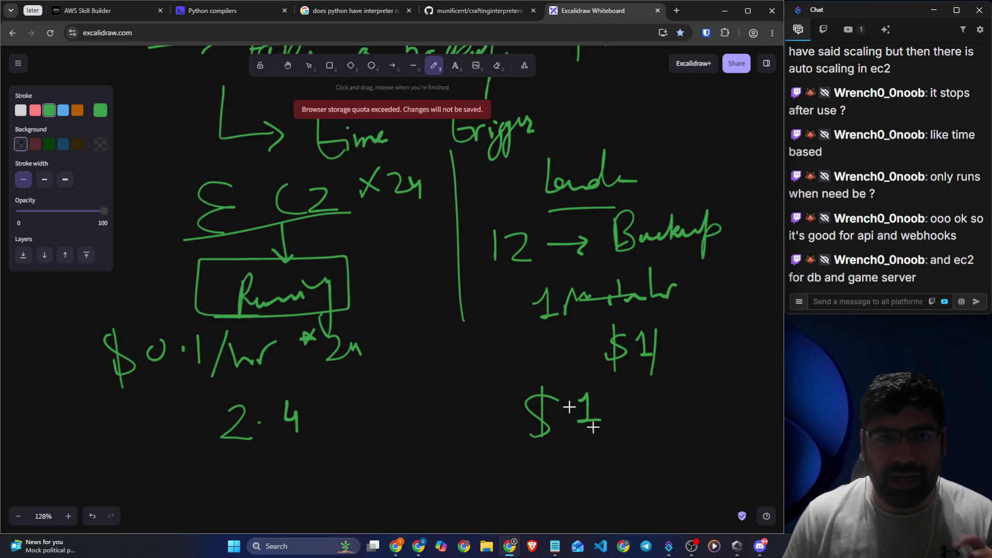
- Leave the Excalidraw cost sketch and bring up the helloWorld Lambda function's test event form
left_click(119, 10)
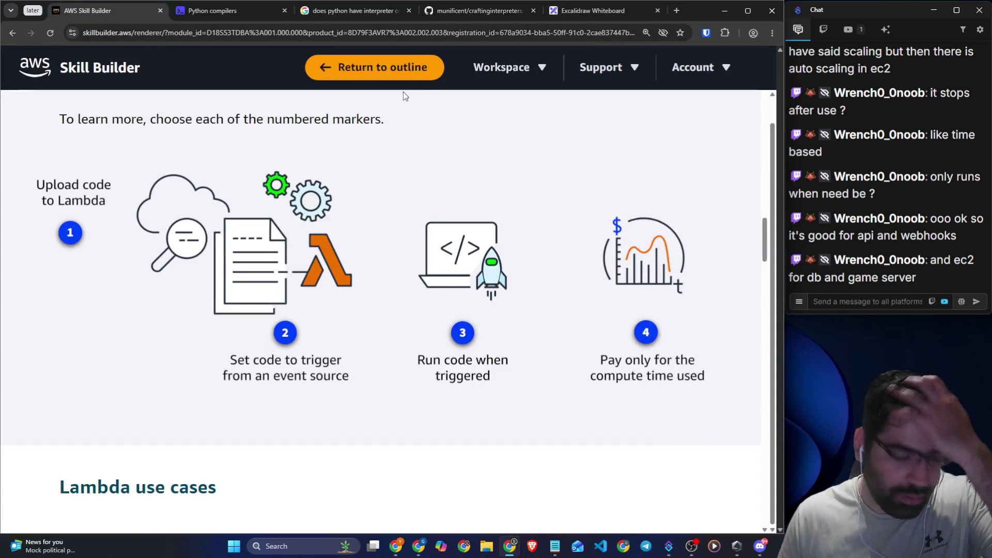
key("alt+Tab")
left_click(429, 165)
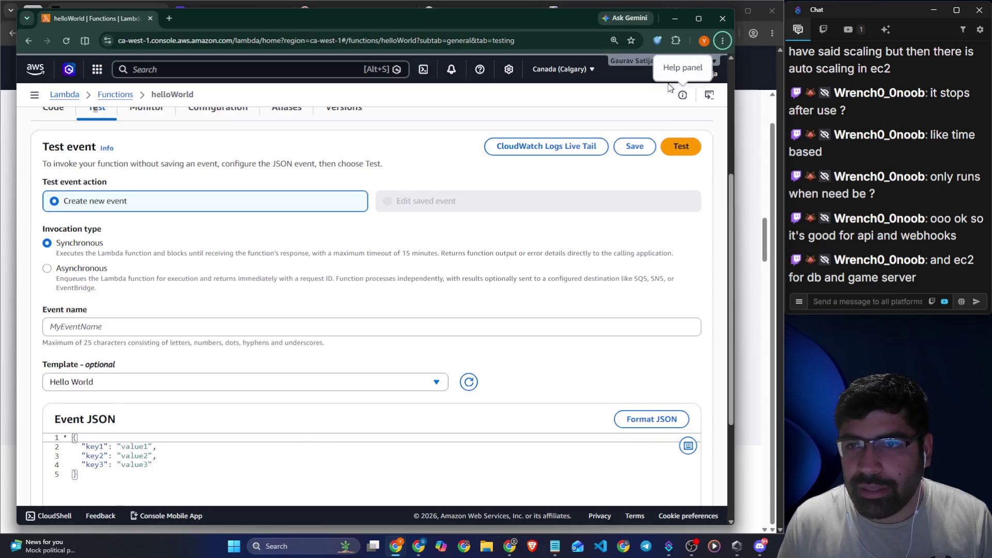
- Open and close the Amazon Q panel, then return to the Skill Builder lesson window
left_click(68, 69)
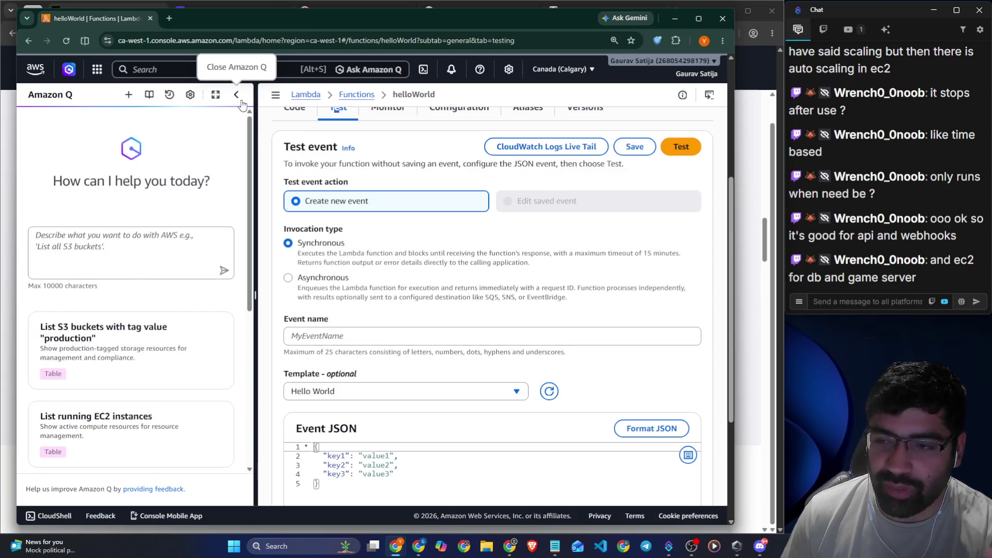
left_click(241, 104)
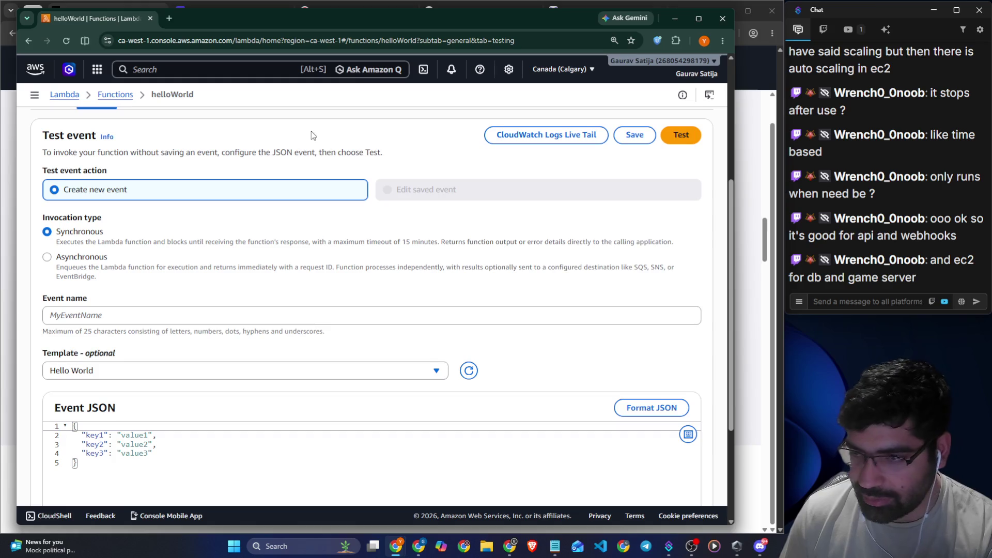
left_click(743, 299)
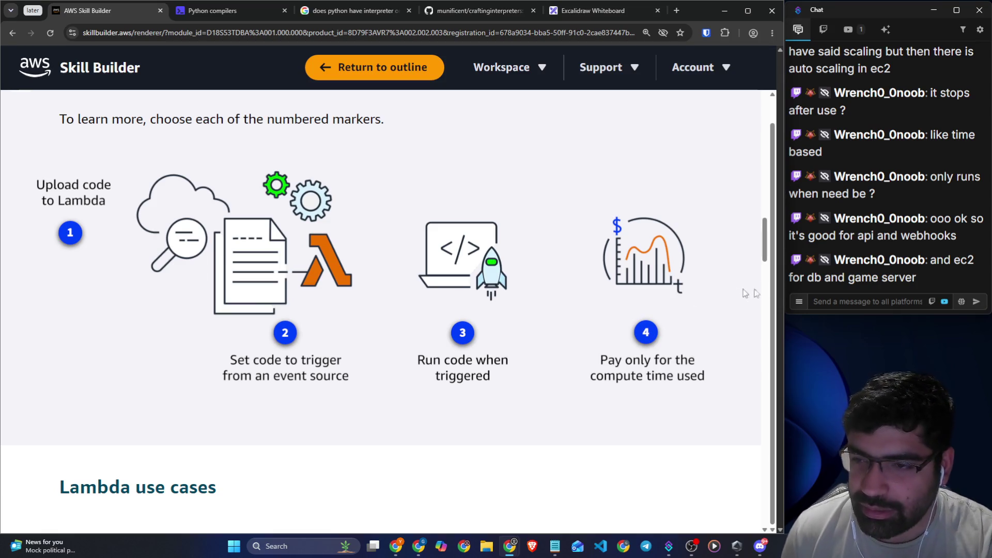
mouse_move(806, 278)
left_mouse_down()
mouse_move(898, 277)
mouse_move(911, 296)
left_mouse_up()
left_click(910, 296)
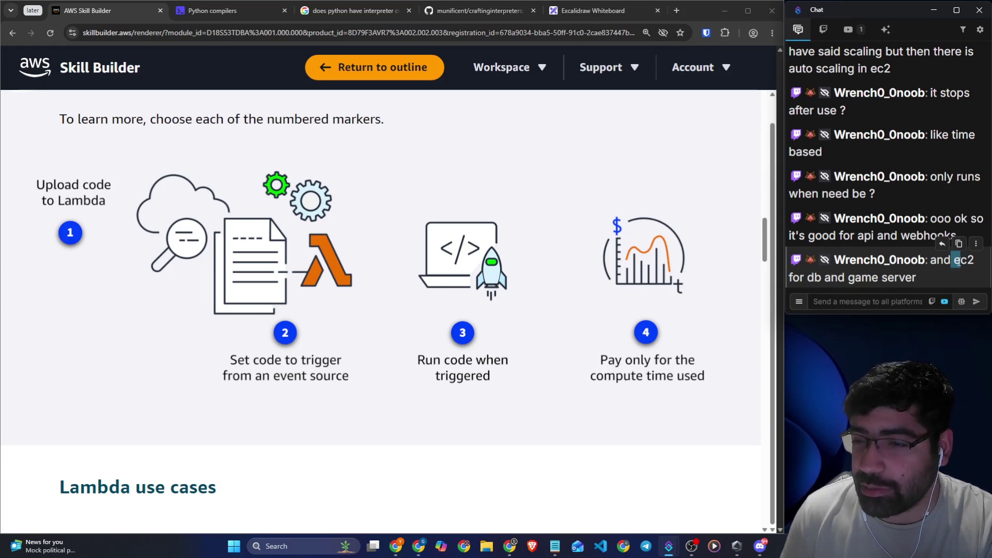
left_click_drag(951, 261, 915, 279)
left_click(895, 300)
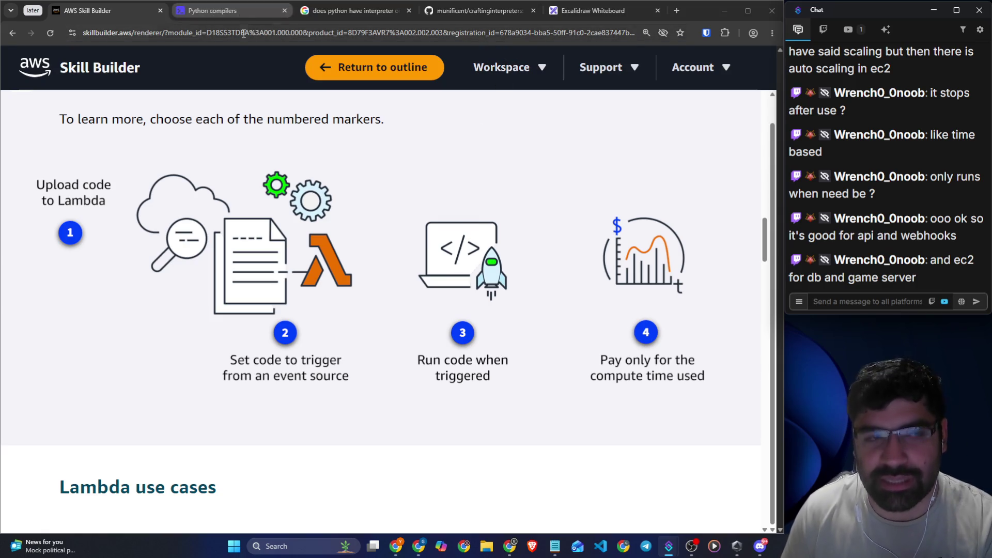
key("alt+Tab")
key("alt+Tab")
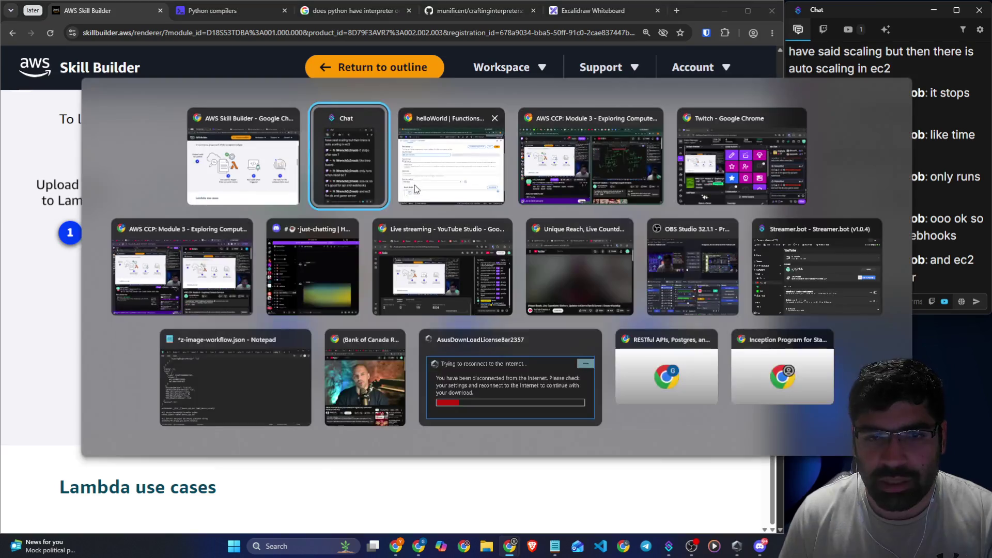
- From the helloWorld Lambda window, load the EC2 console in a new tab
left_click(416, 189)
left_click(163, 18)
type("a")
key("BackSpace")
key("BackSpace")
type("c")
key("Return")
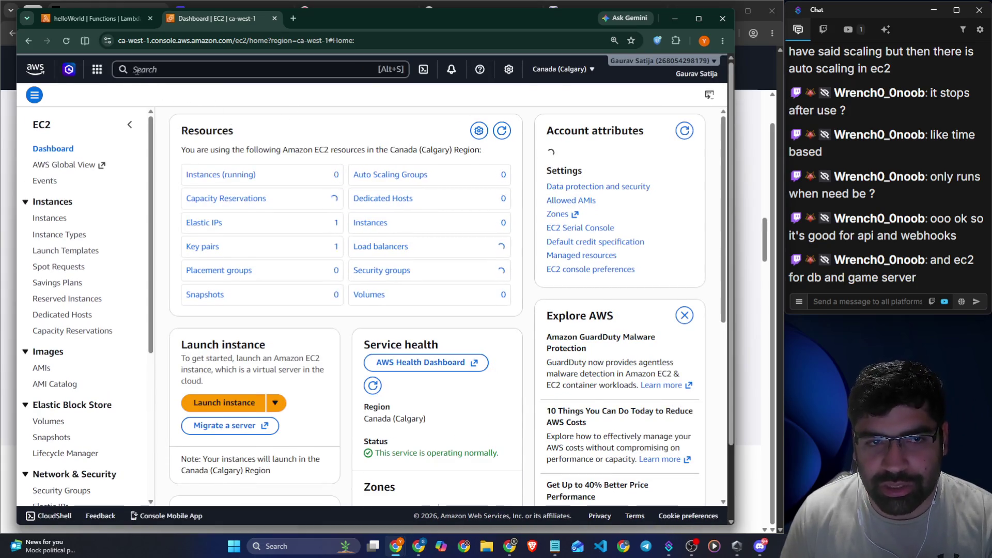
- Search the console for 'rds' and open the RDS service
left_click(137, 71)
type("rds")
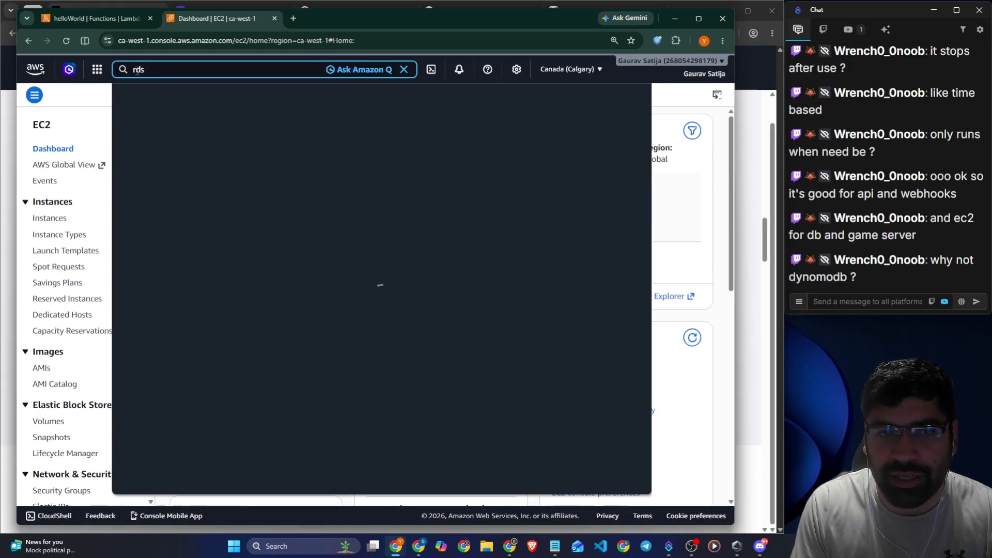
left_click(442, 176)
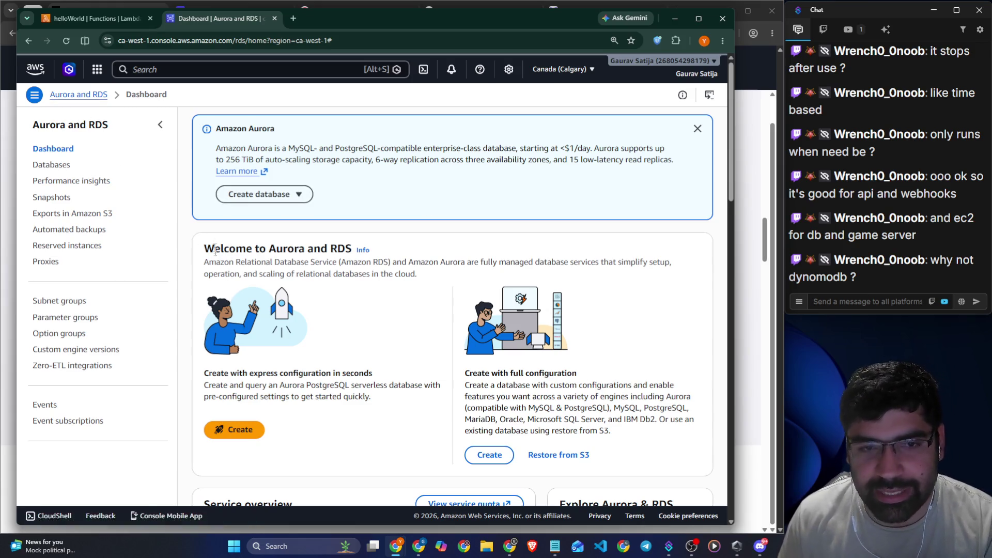
left_click(219, 194)
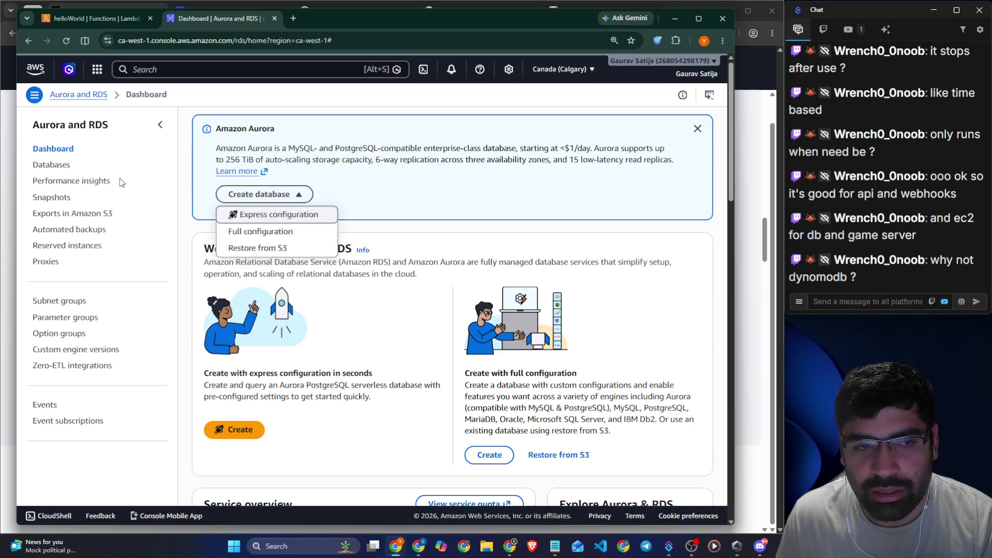
left_click(59, 164)
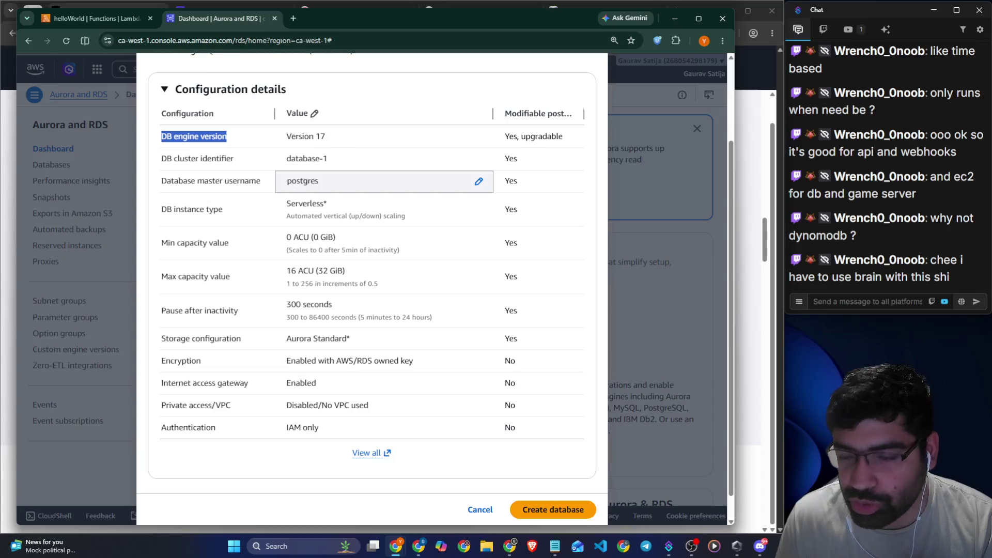
left_click(641, 260)
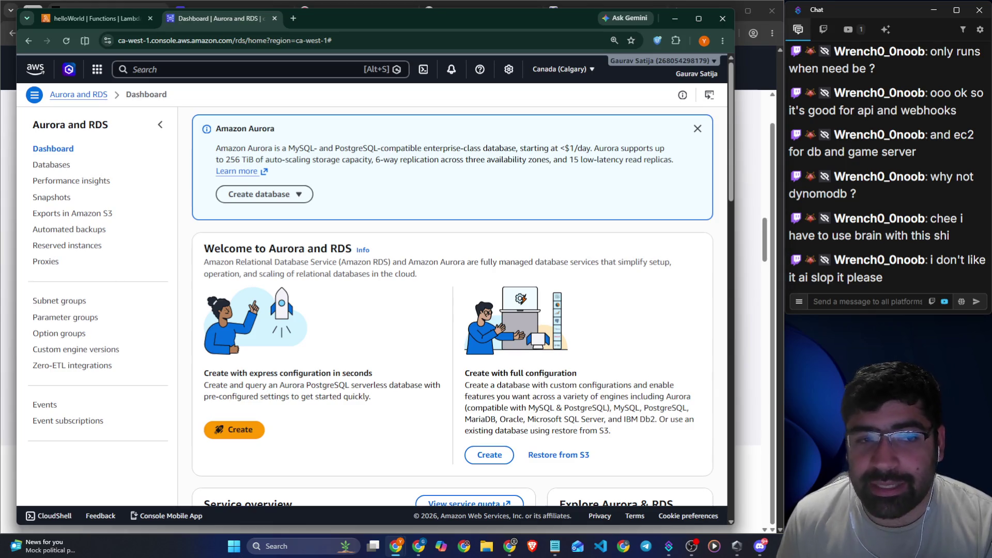
left_click_drag(226, 159, 254, 160)
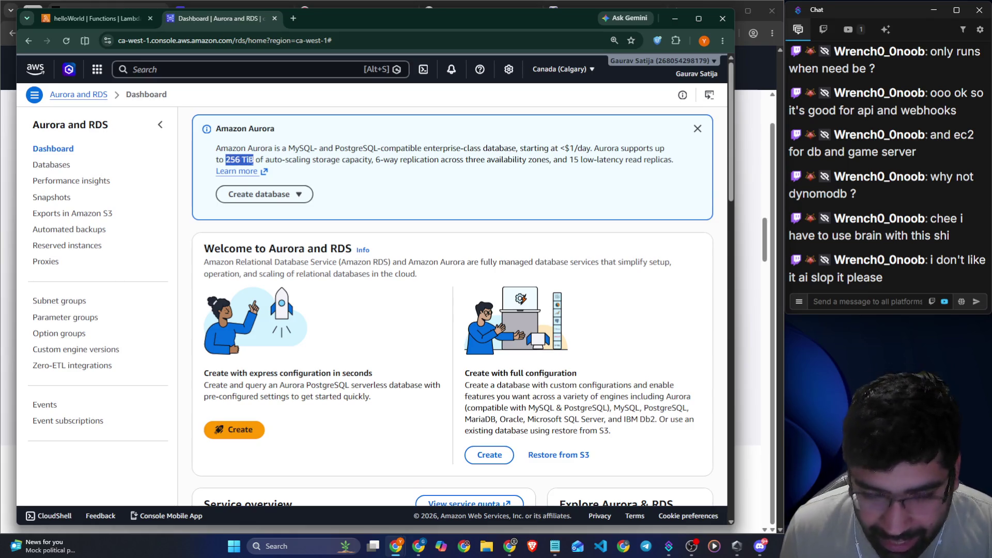
key("ctrl+plus")
key("ctrl+plus")
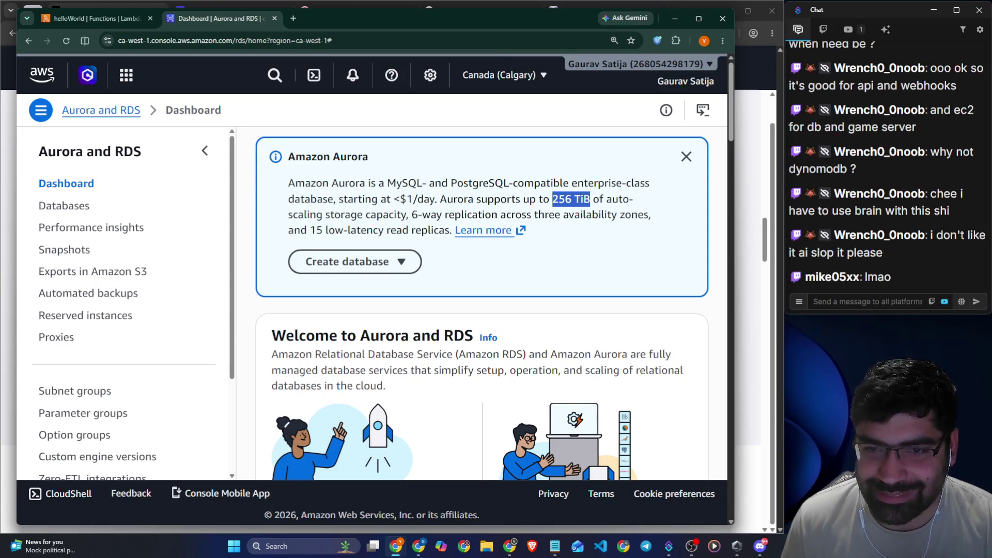
key("ctrl+minus")
key("ctrl+minus")
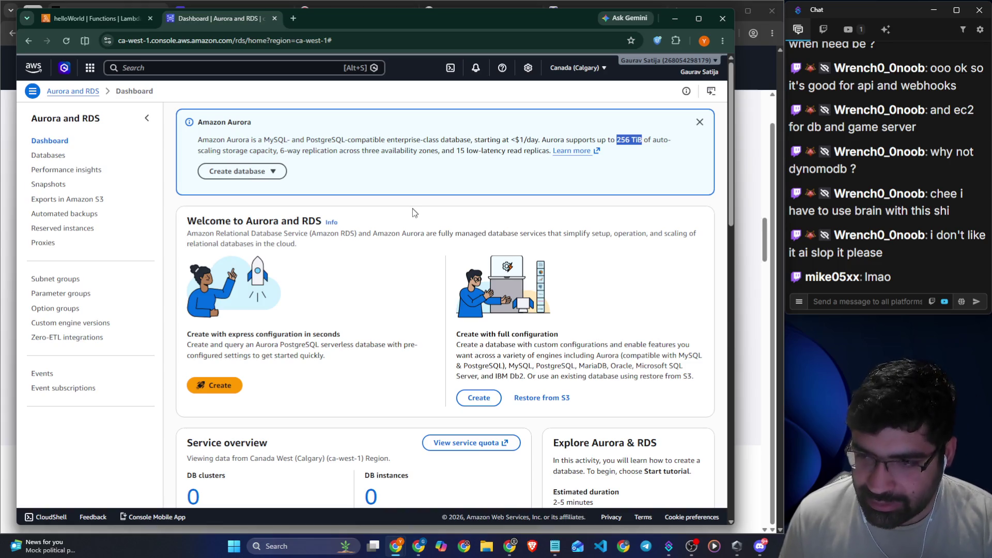
key("ctrl+plus")
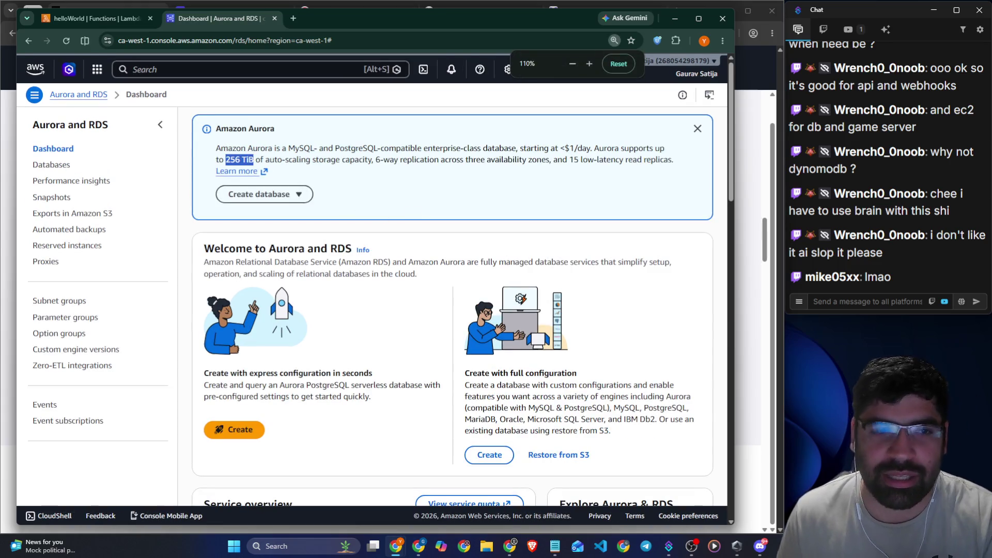
left_click(305, 133)
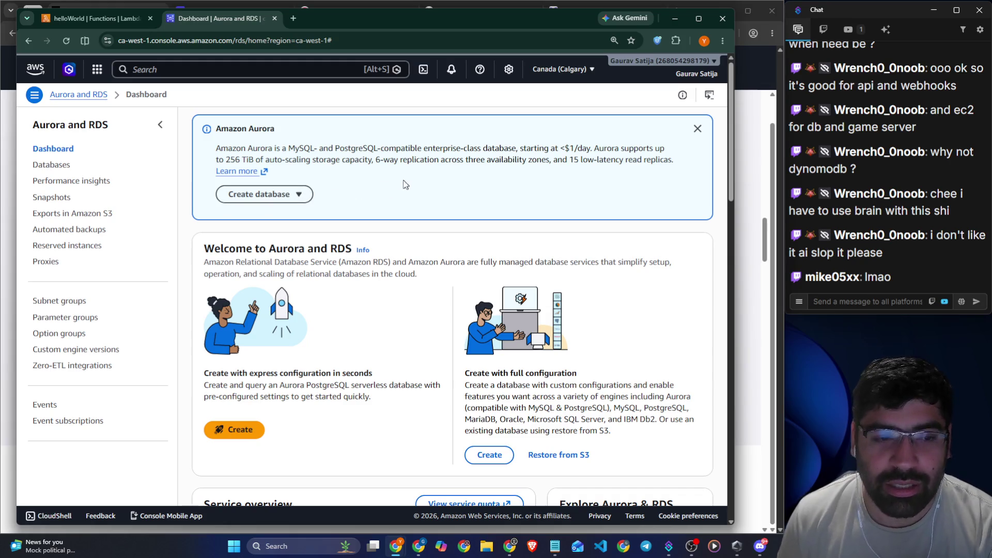
left_click(222, 67)
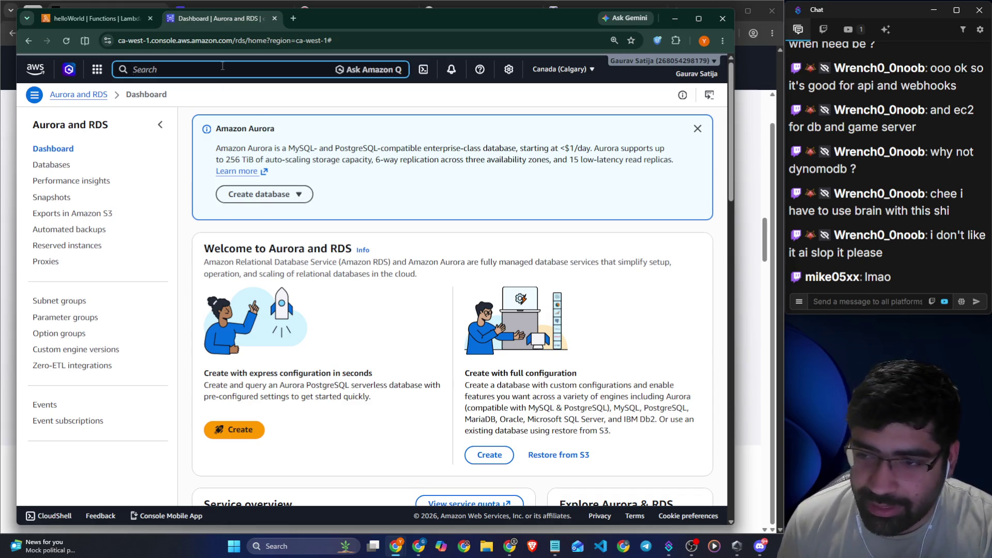
- Search the console for 'no sql', then dismiss the results
type("no sql")
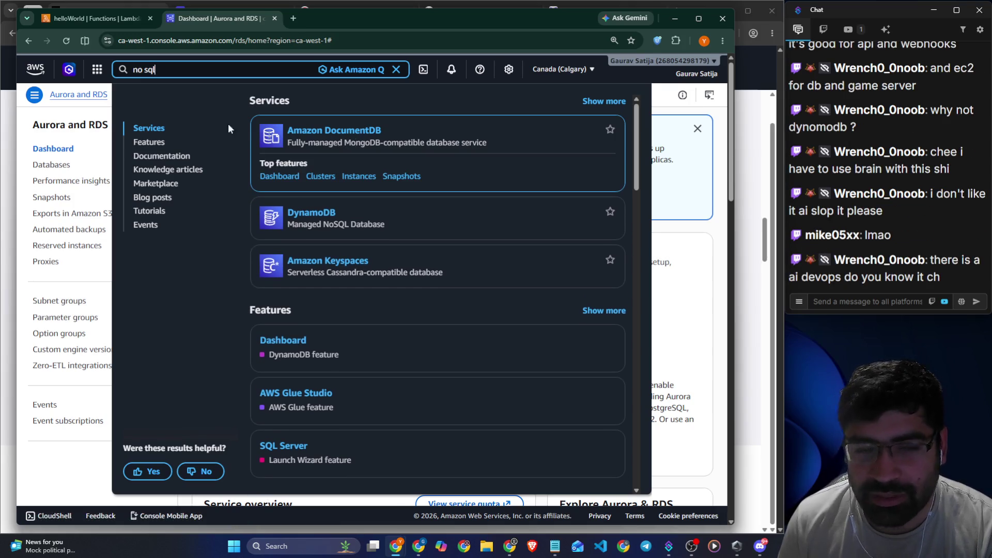
mouse_move(88, 20)
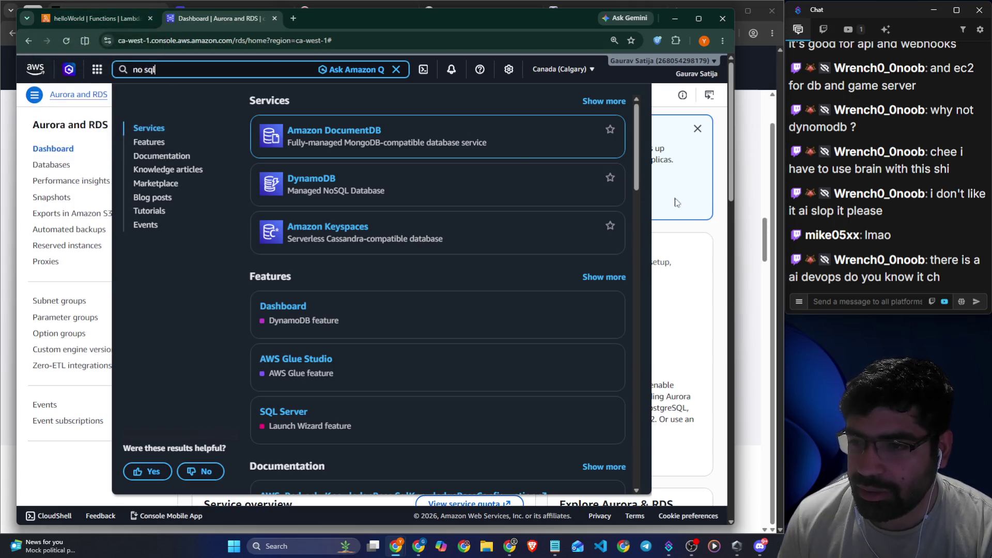
left_click(683, 236)
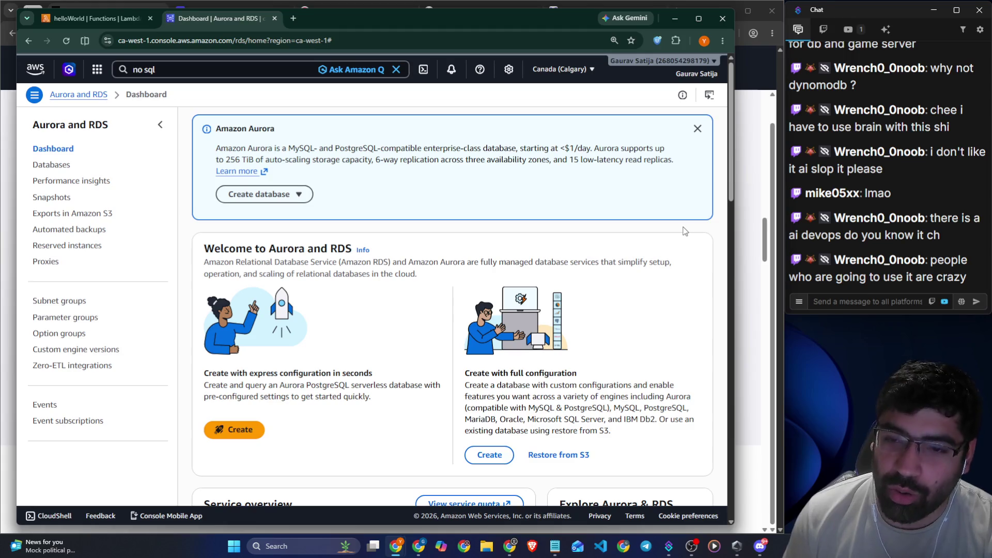
- In Amazon Q, highlight the panel title and character-limit note, then return to helloWorld
left_click(70, 69)
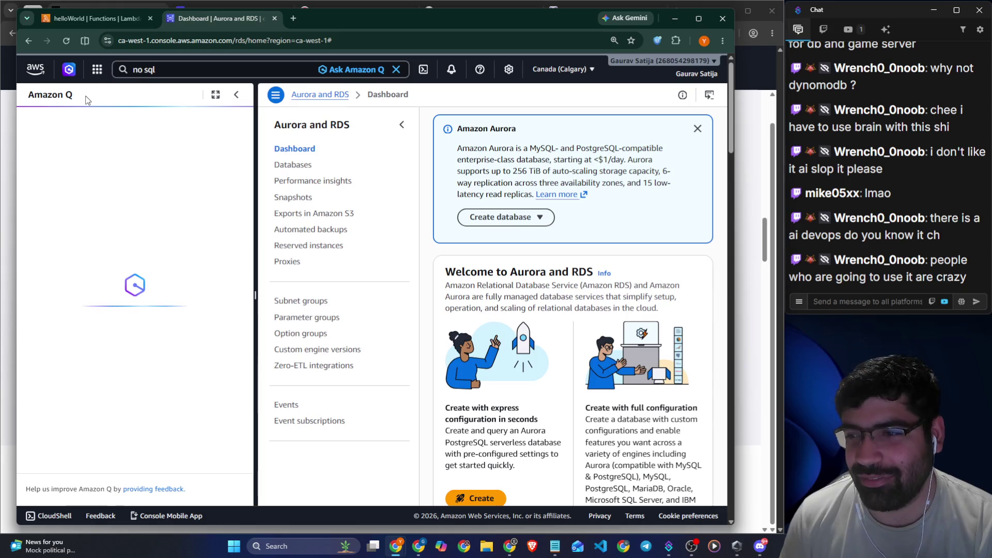
left_click_drag(82, 96, 29, 107)
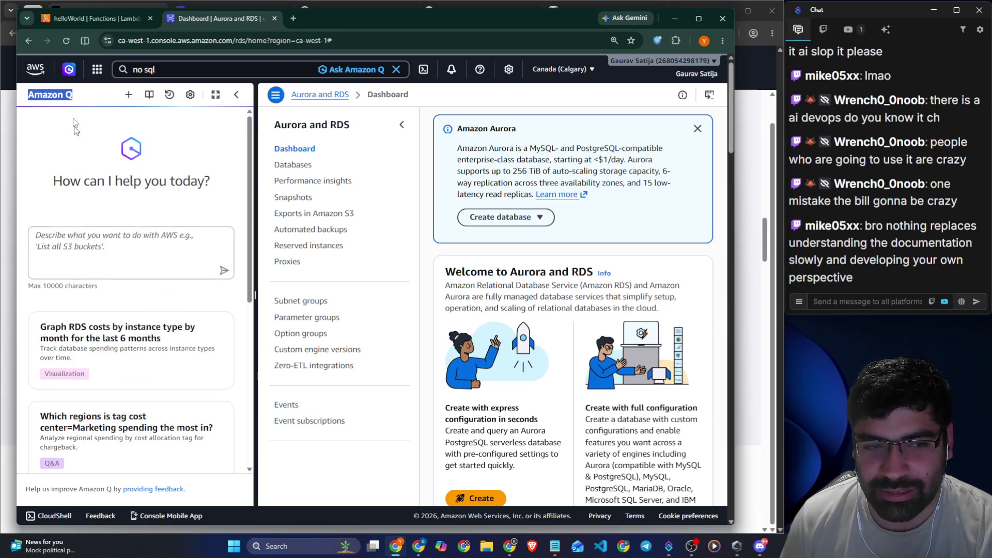
left_click(59, 269)
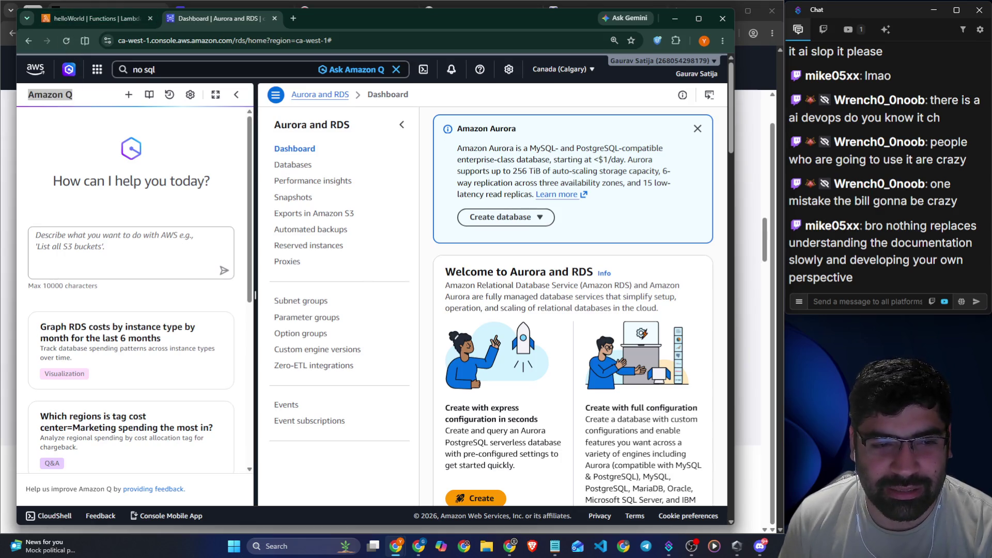
left_click_drag(51, 286, 63, 286)
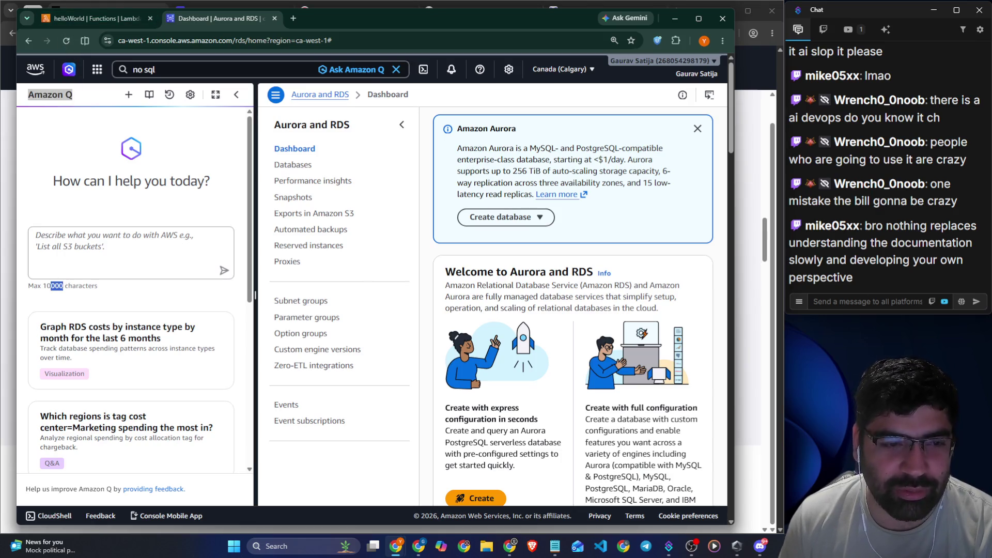
left_click(106, 292)
triple_click(111, 292)
left_click(116, 307)
left_click(93, 18)
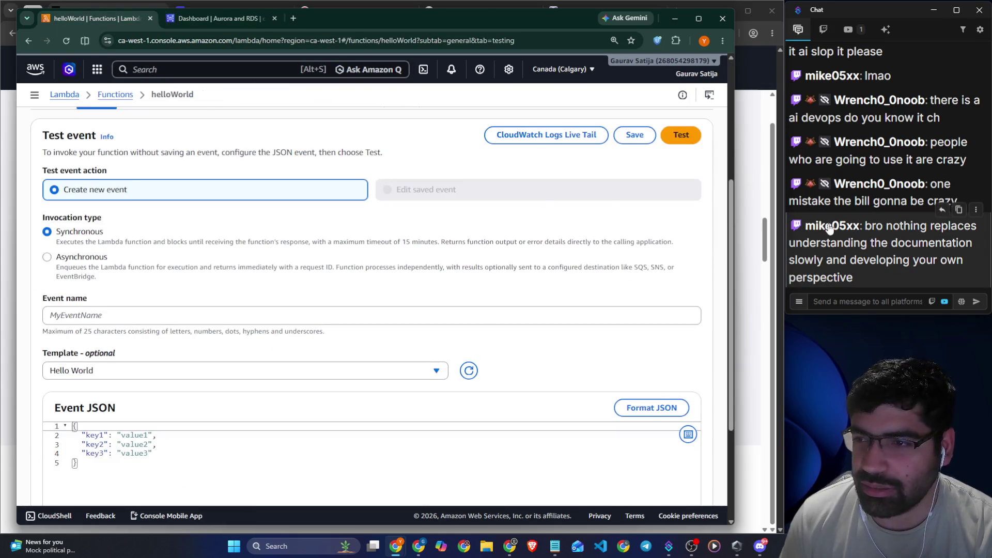
left_click(867, 306)
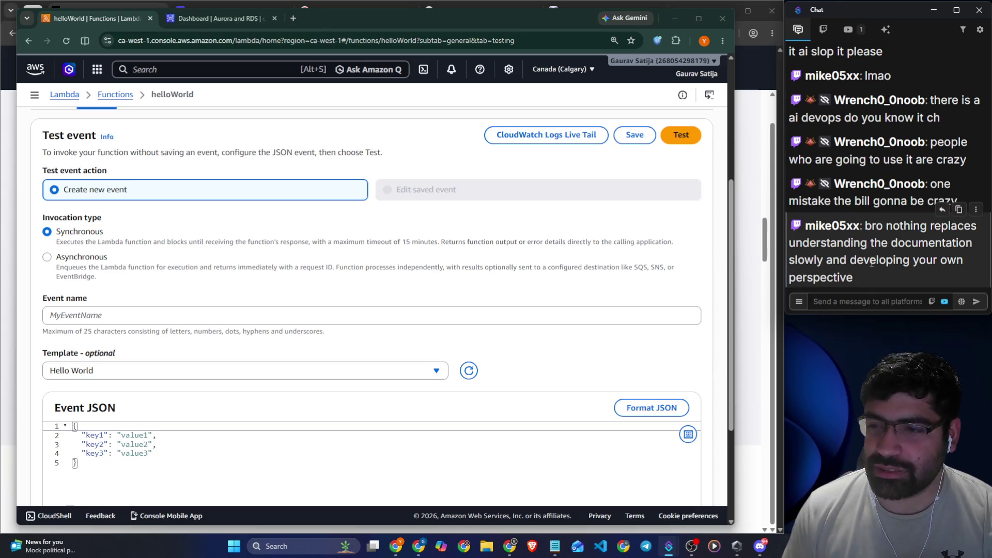
mouse_move(865, 277)
left_mouse_down()
mouse_move(868, 227)
mouse_move(868, 238)
left_mouse_up()
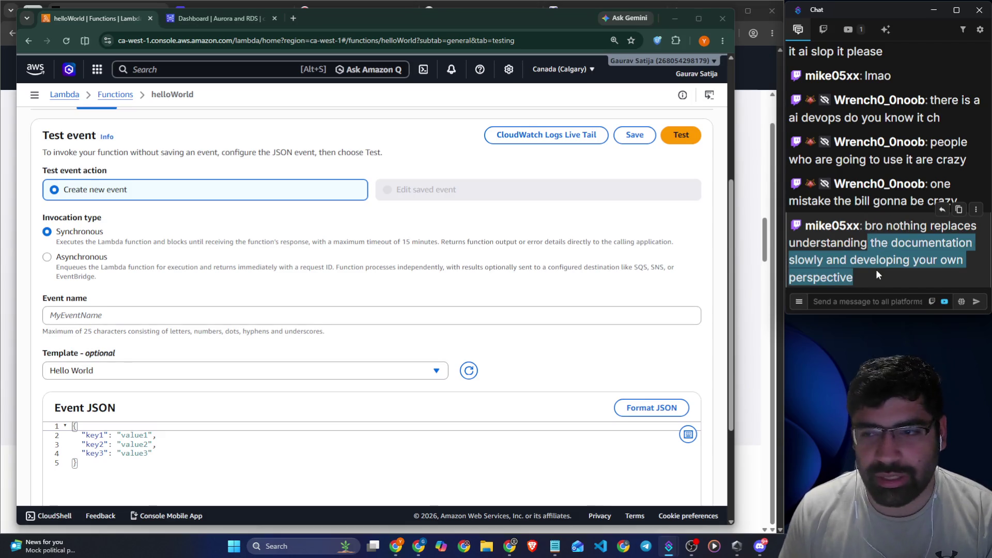
left_click(866, 280)
left_click_drag(867, 279, 863, 228)
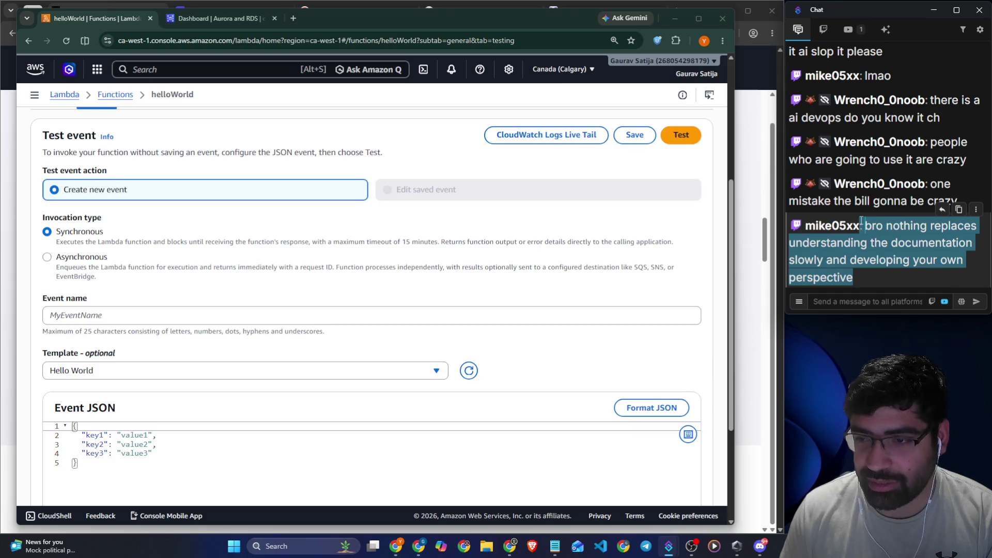
left_click(860, 291)
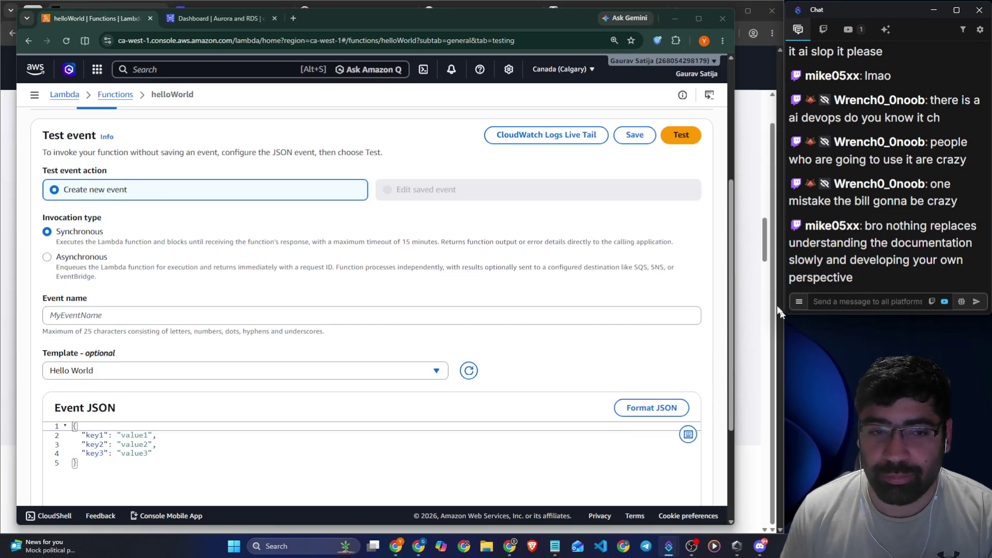
- Google '5000 million dollar claude bill', skim the results, and close that tab
left_click(293, 18)
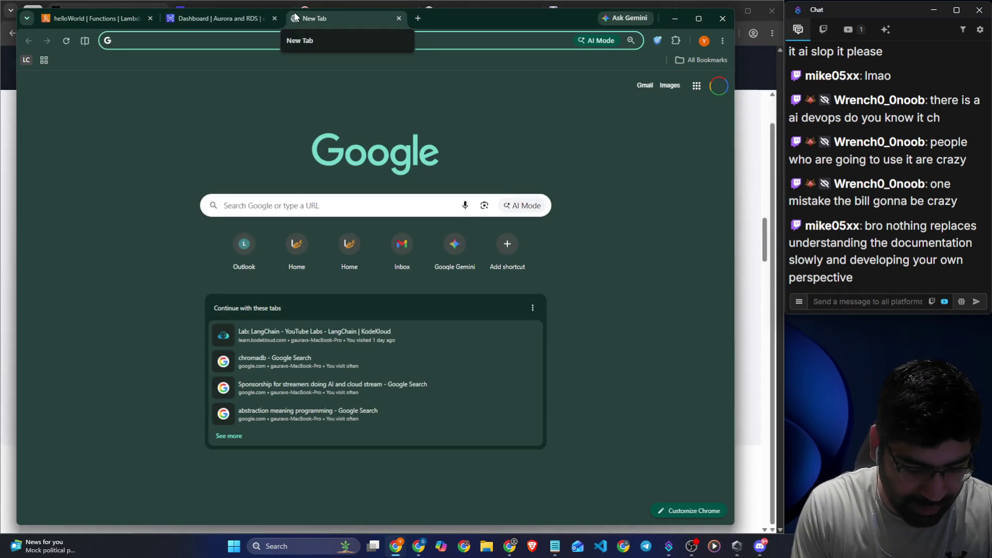
type("5000 million d")
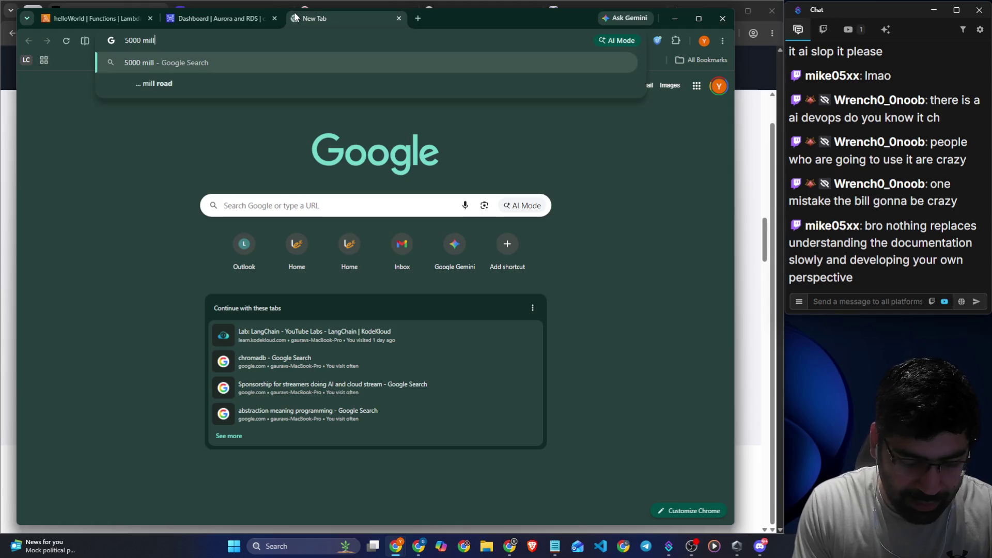
type("ollar")
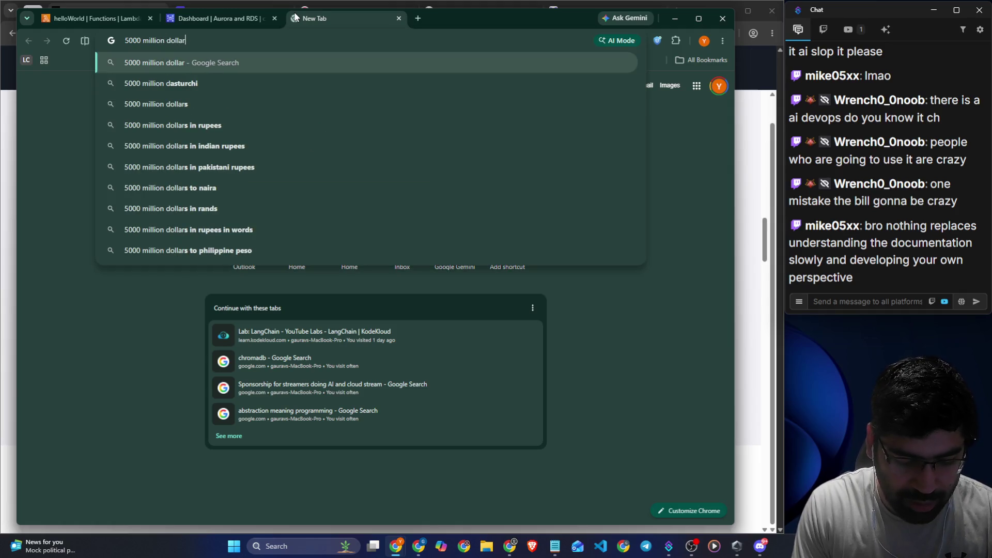
type(" claude bill")
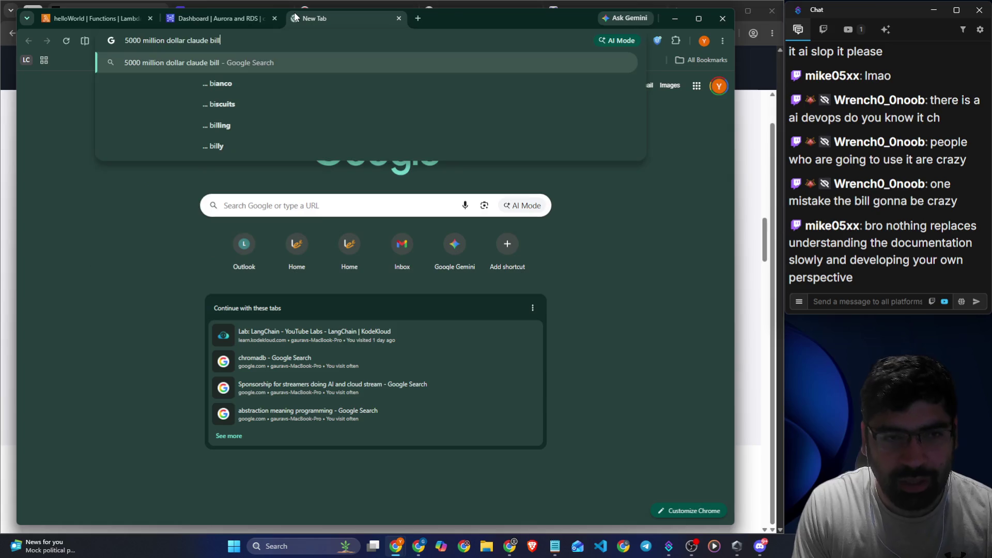
key("Return")
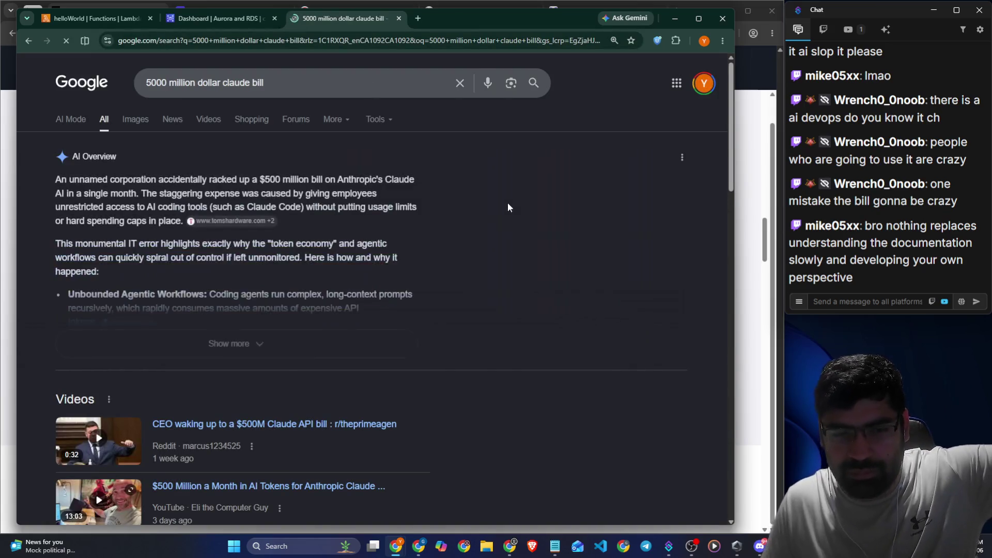
scroll(507, 203, "down", 2)
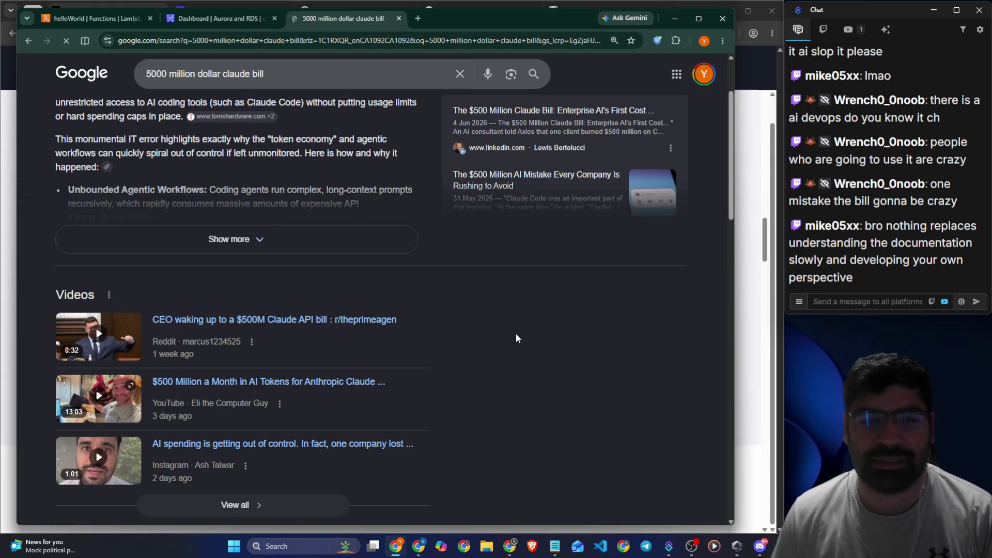
left_click(399, 19)
left_click(761, 196)
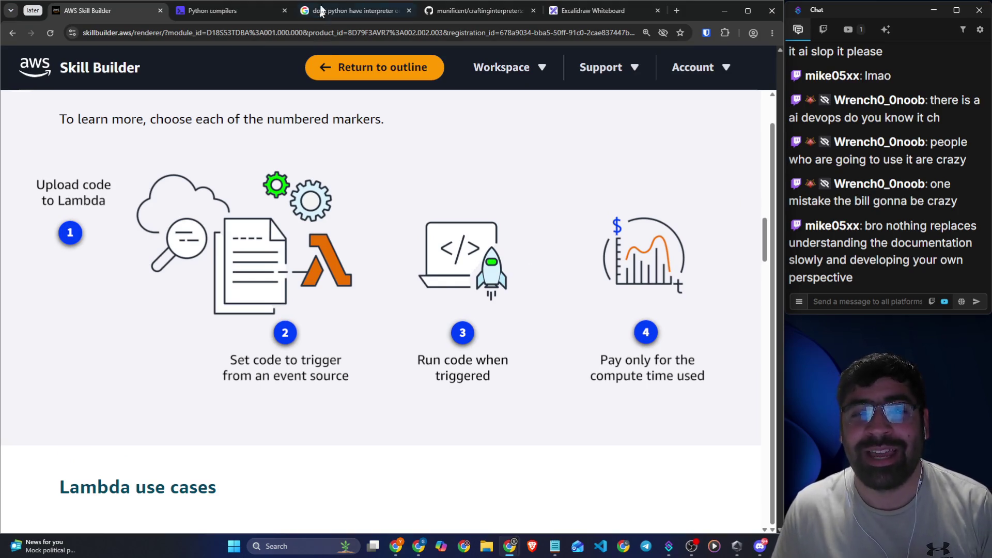
- Open x.com in a new tab and follow the liked-reply notification to its parent post
left_click(675, 11)
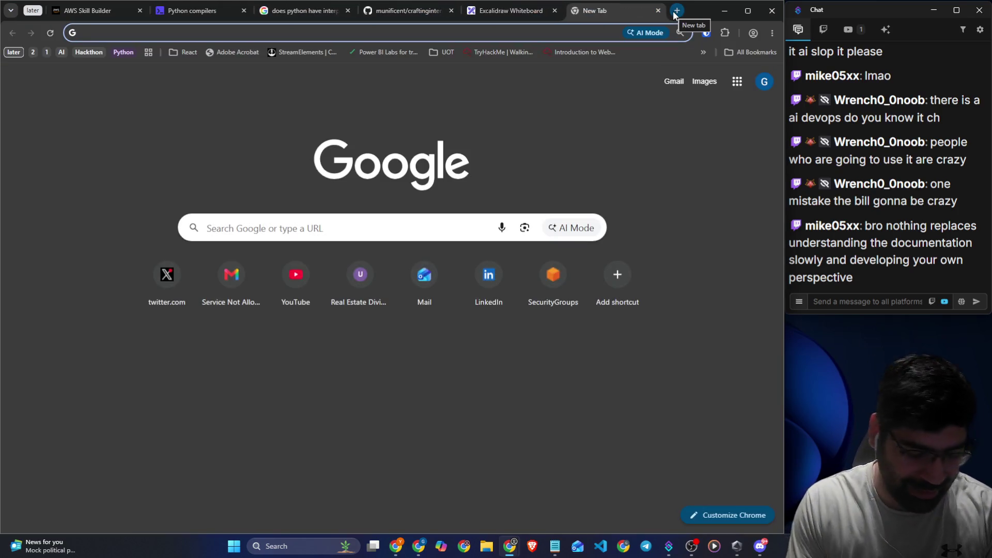
type("x.com")
key("Return")
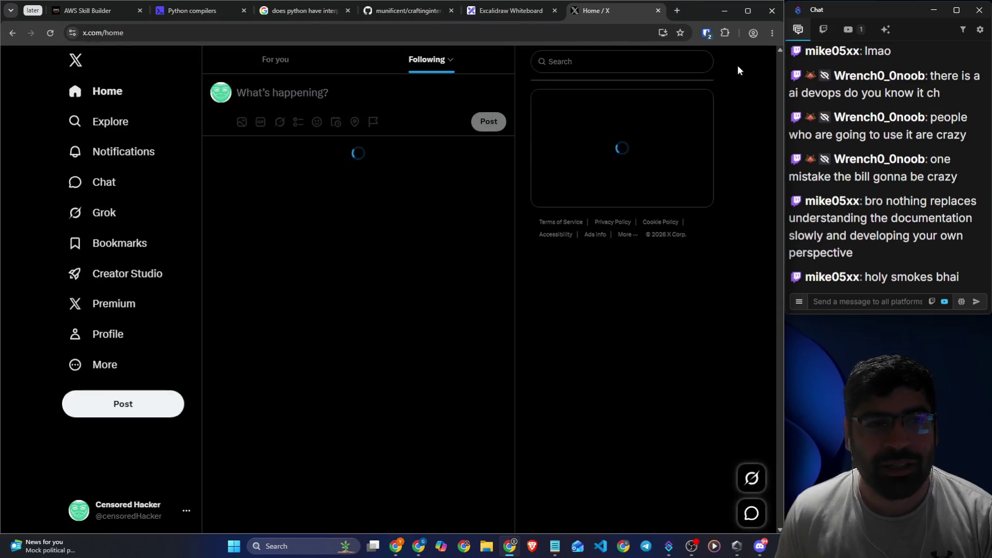
left_click(137, 153)
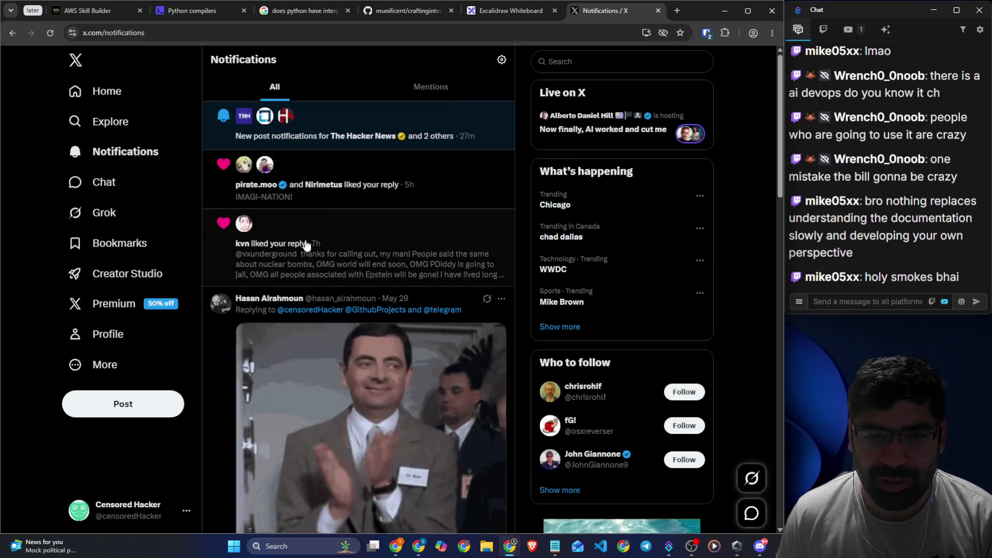
left_click(368, 243)
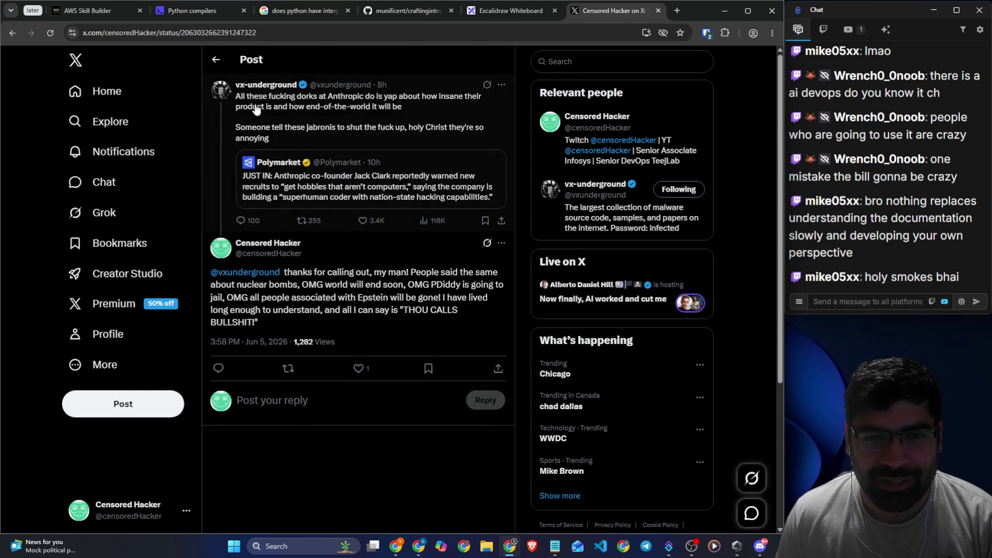
left_click(261, 111)
- Highlight the post's opening words and the phrase 'how end-of-the-world it will be'
mouse_move(211, 110)
left_mouse_down()
mouse_move(368, 110)
mouse_move(368, 129)
mouse_move(453, 125)
left_mouse_up()
scroll(405, 121, "up", 2)
left_click_drag(180, 140, 341, 150)
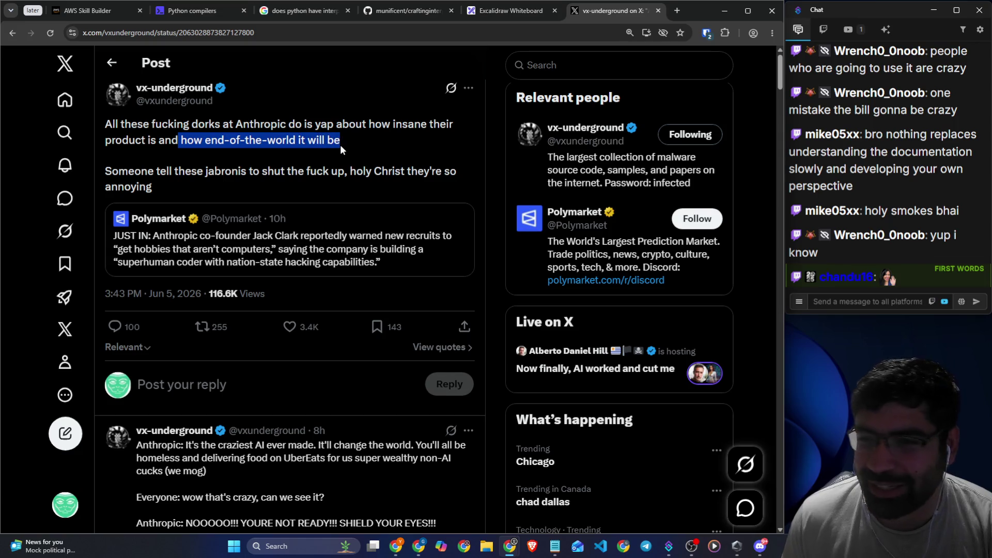
left_click(377, 166)
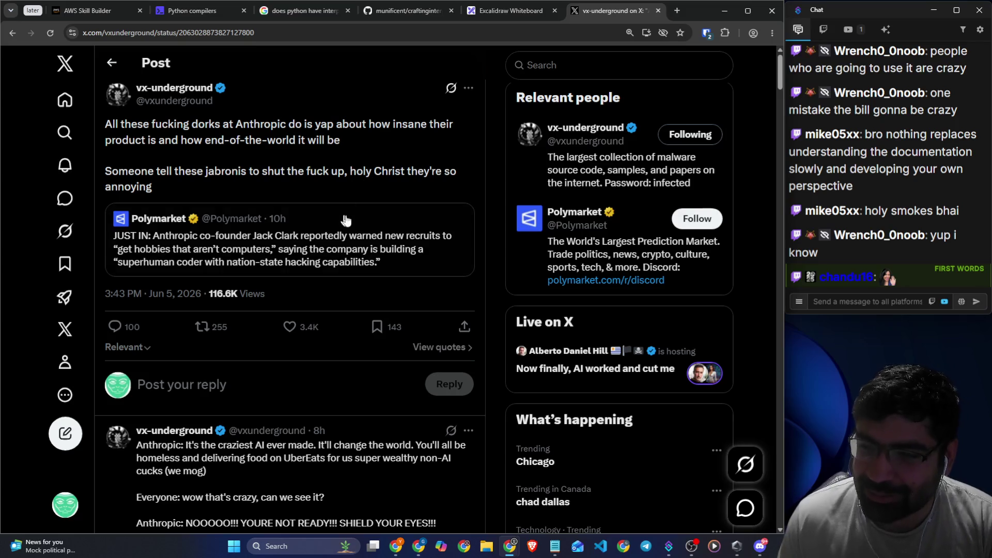
mouse_move(106, 171)
left_mouse_down()
mouse_move(281, 173)
mouse_move(338, 187)
mouse_move(362, 174)
mouse_move(450, 173)
left_mouse_up()
left_click_drag(130, 238, 455, 239)
mouse_move(383, 236)
left_mouse_down()
mouse_move(207, 252)
mouse_move(223, 258)
left_mouse_up()
left_click_drag(282, 252, 411, 259)
scroll(313, 284, "down", 4)
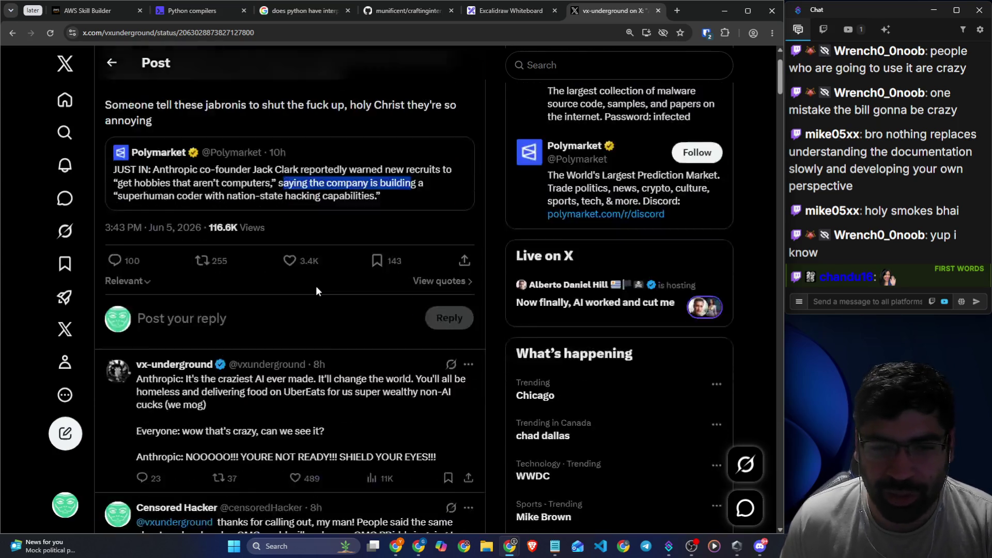
scroll(317, 289, "up", 3)
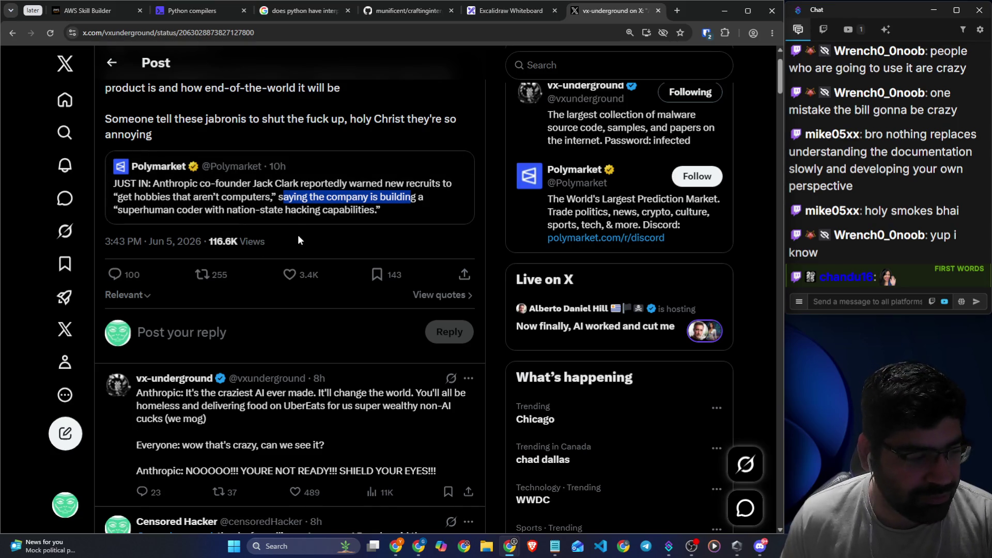
scroll(297, 235, "down", 4)
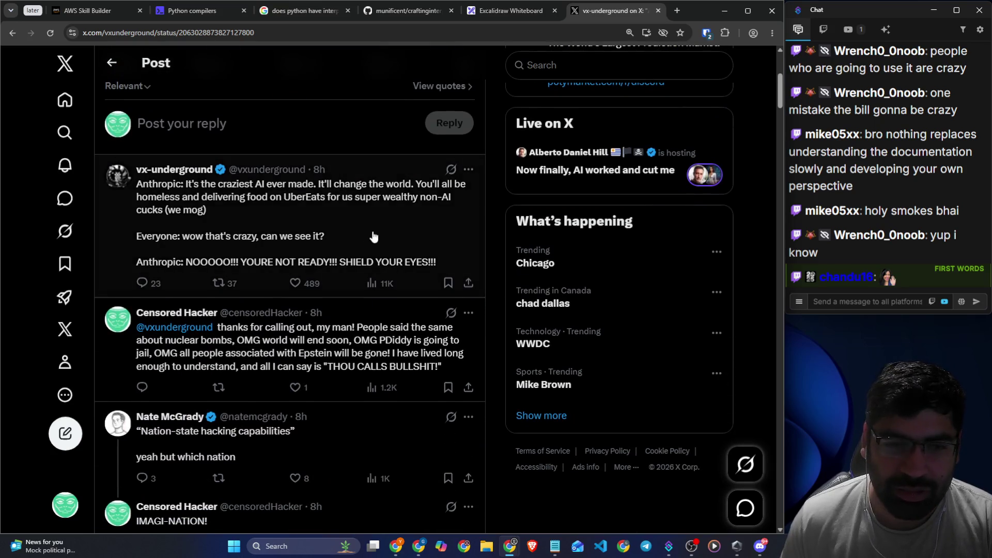
scroll(210, 236, "down", 4)
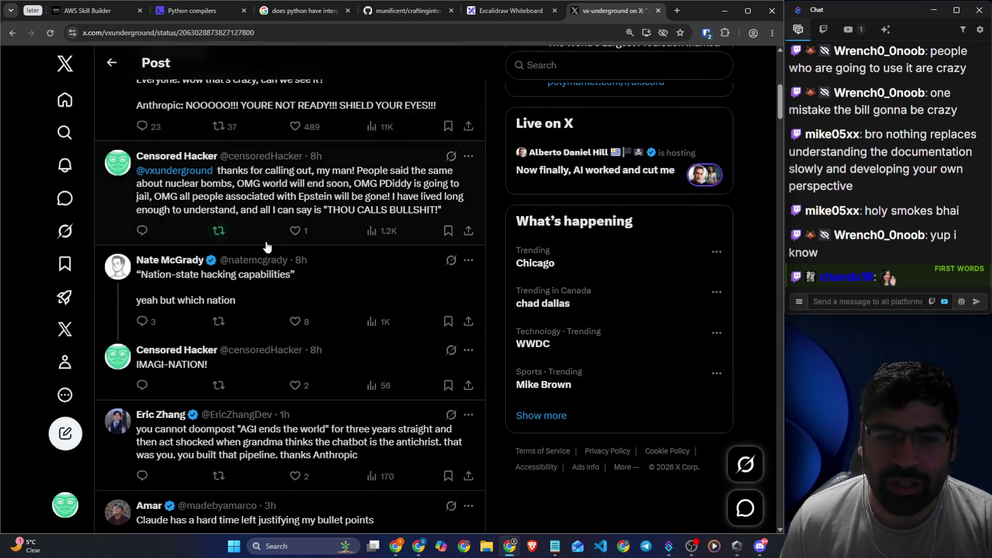
scroll(393, 279, "up", 5)
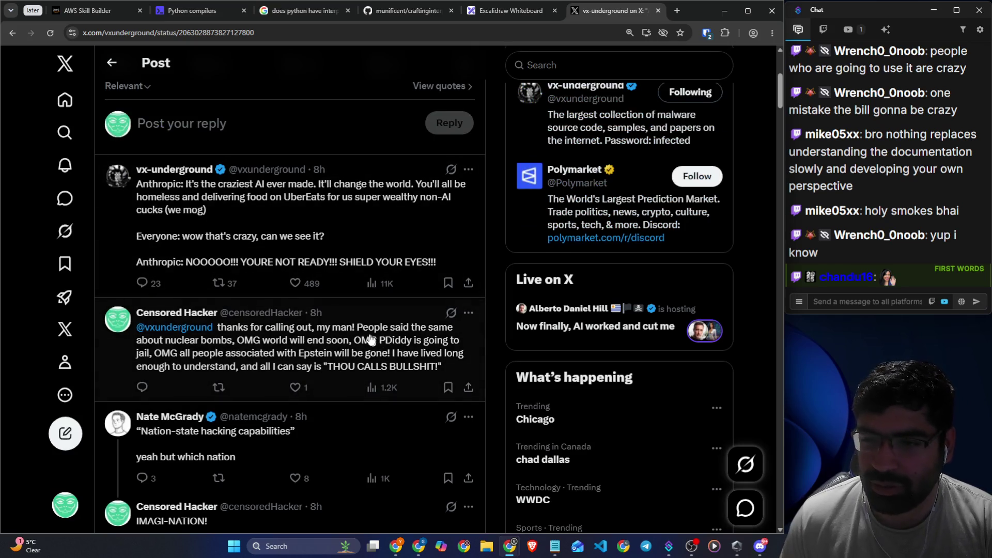
scroll(371, 339, "down", 4)
scroll(202, 288, "down", 3)
scroll(239, 284, "up", 3)
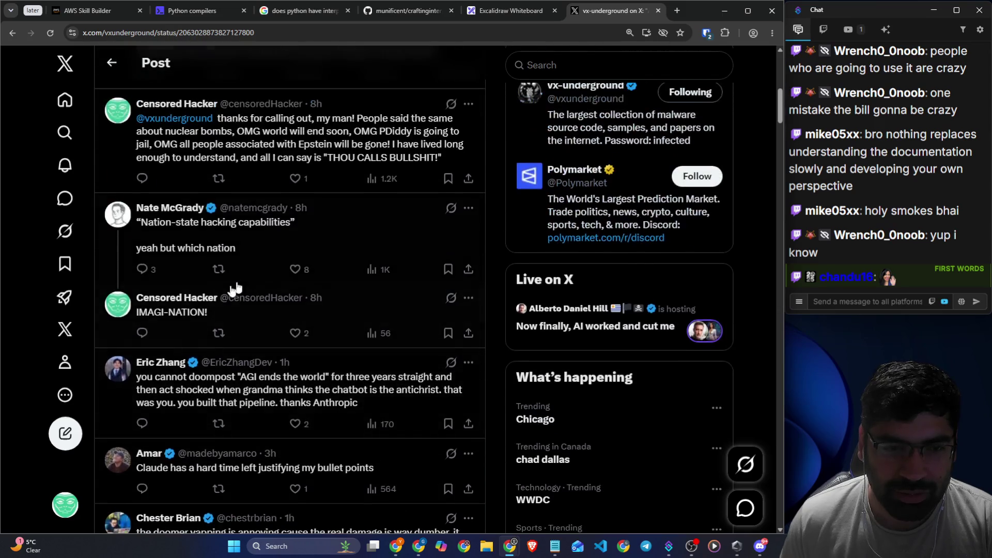
scroll(165, 263, "up", 3)
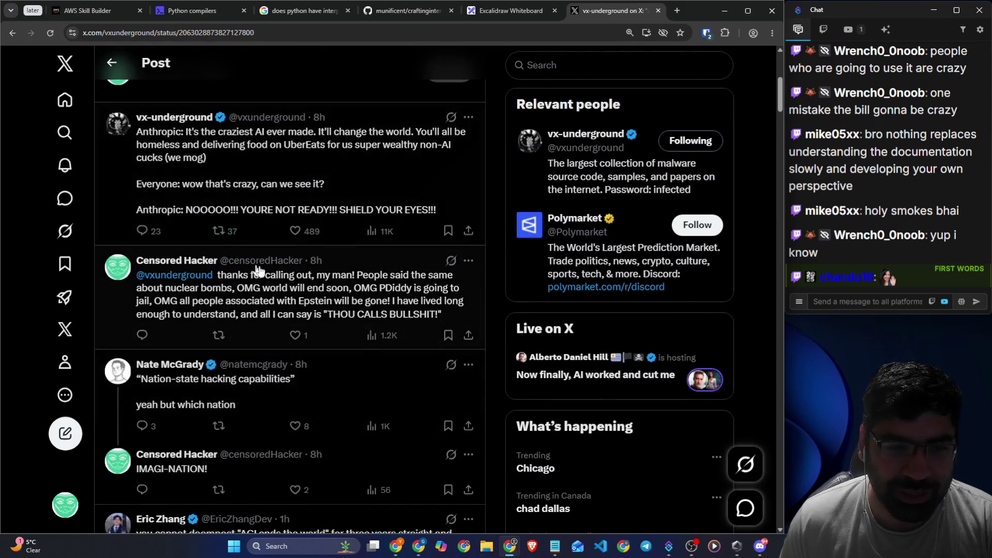
scroll(287, 276, "up", 1)
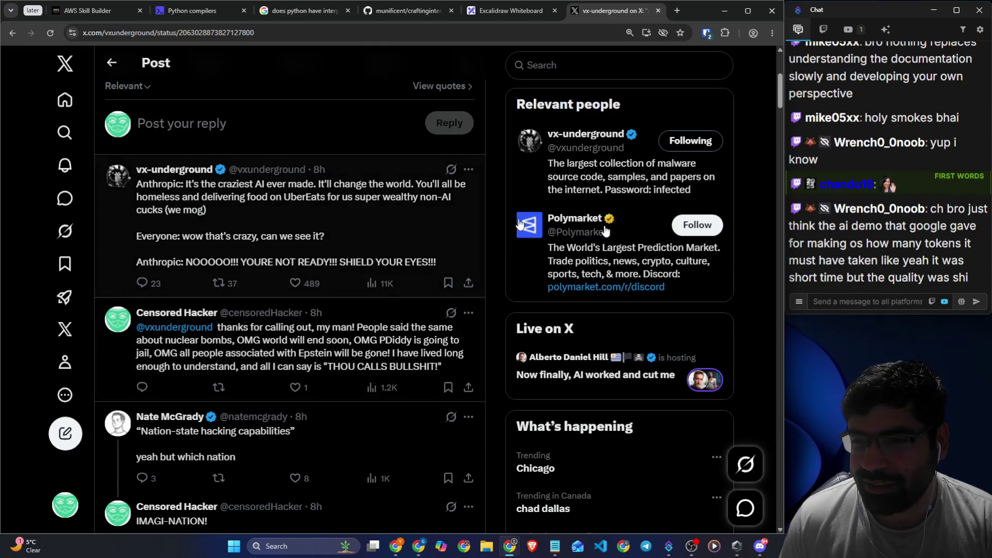
left_click_drag(830, 202, 968, 203)
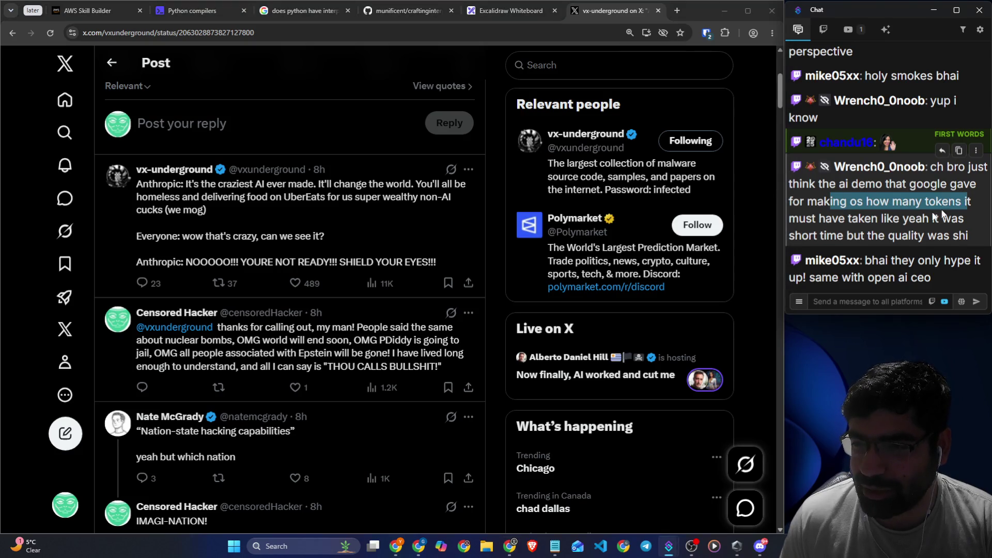
left_click_drag(846, 219, 964, 218)
left_click_drag(862, 235, 968, 236)
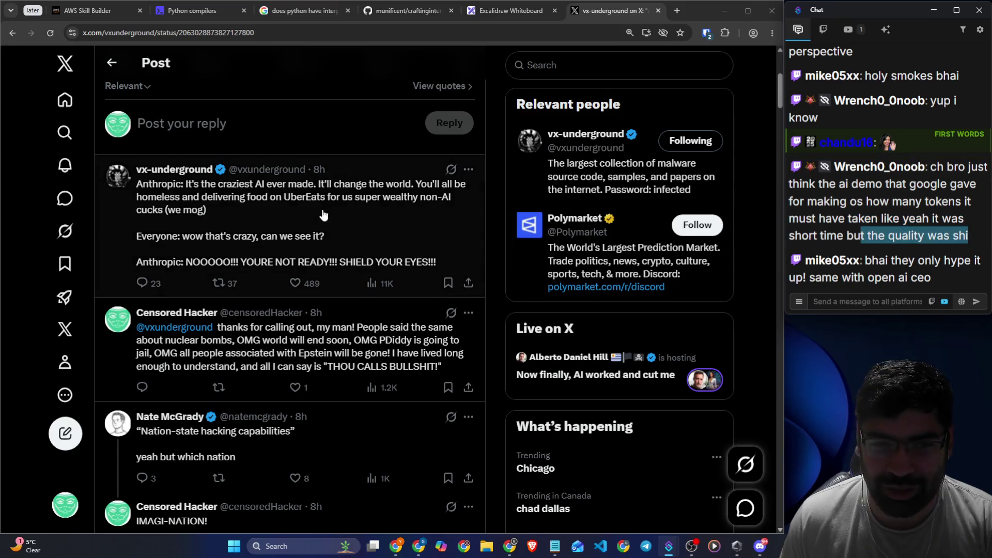
mouse_move(869, 260)
left_mouse_down()
mouse_move(975, 261)
mouse_move(976, 275)
left_mouse_up()
- Open and highlight the 'craziest AI ever made' reply, then go back and open the nuclear-bombs reply
left_click(883, 311)
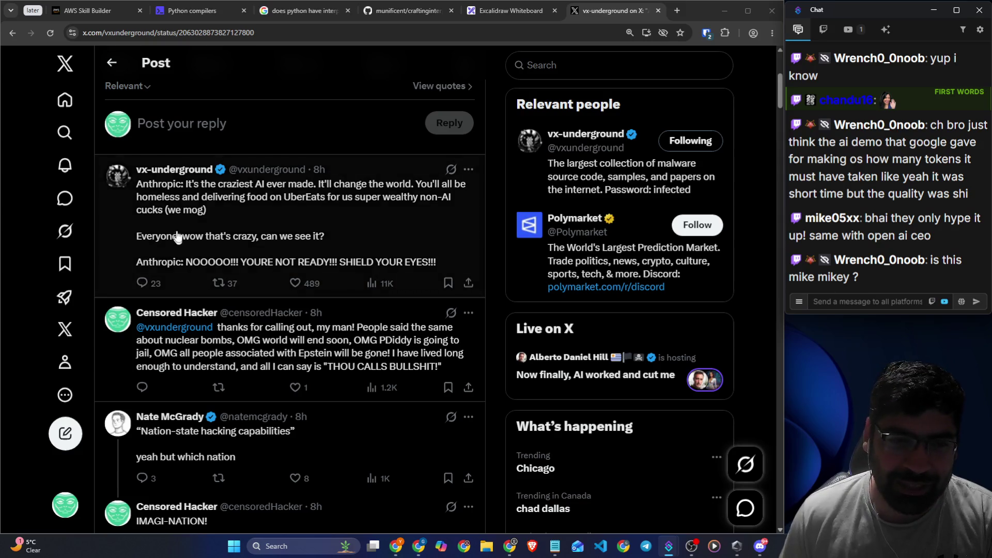
left_click_drag(143, 190, 461, 197)
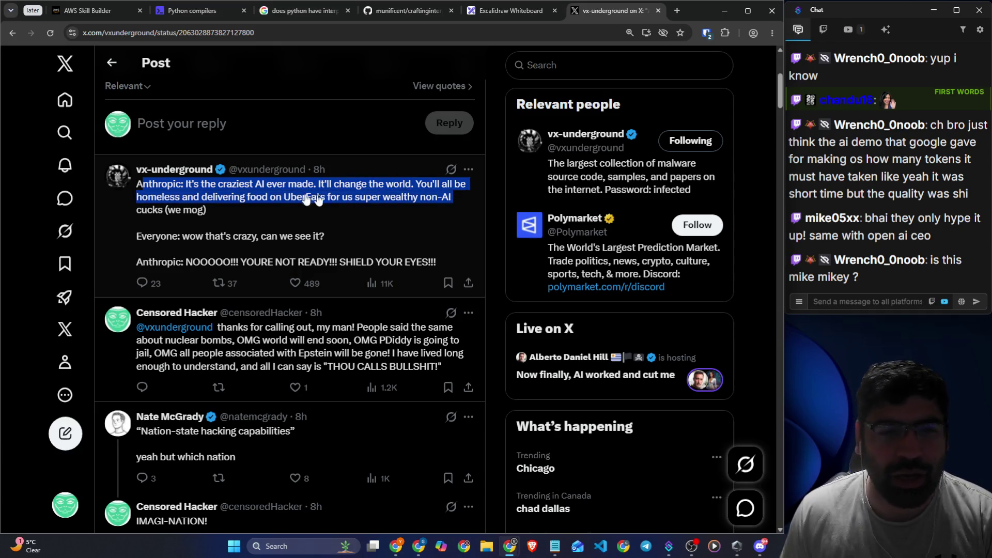
left_click(299, 216)
left_click_drag(368, 140, 461, 141)
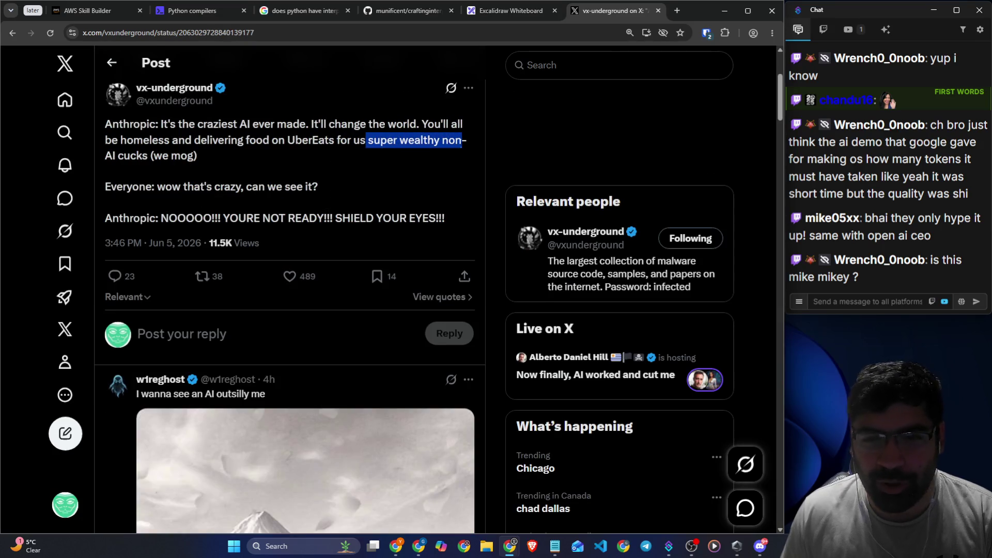
left_click_drag(122, 187, 324, 186)
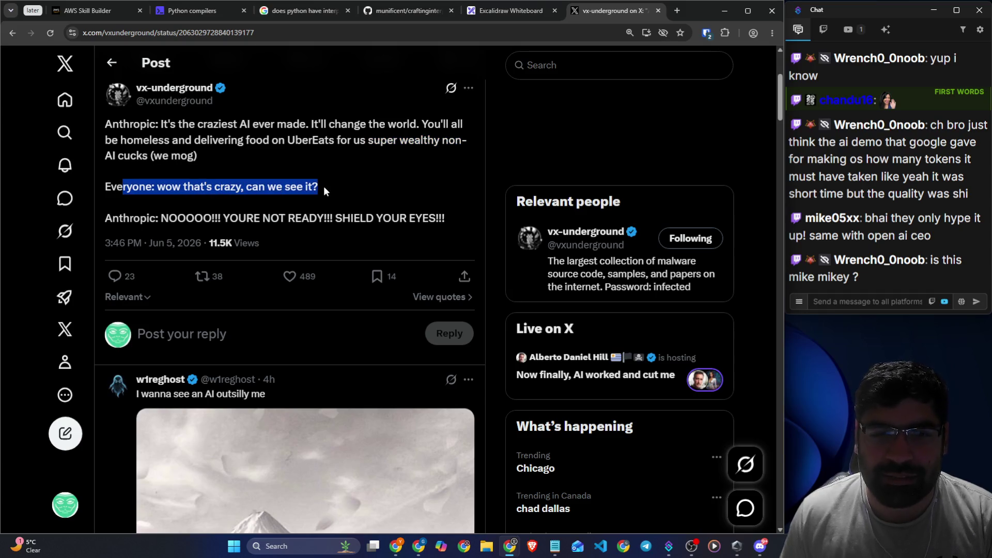
left_click_drag(177, 218, 445, 219)
left_click(112, 63)
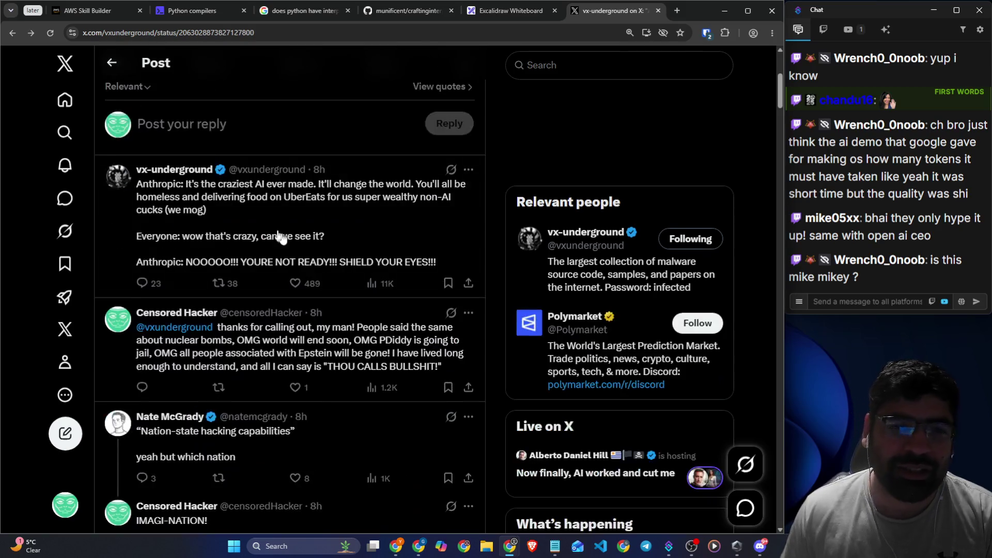
left_click(303, 345)
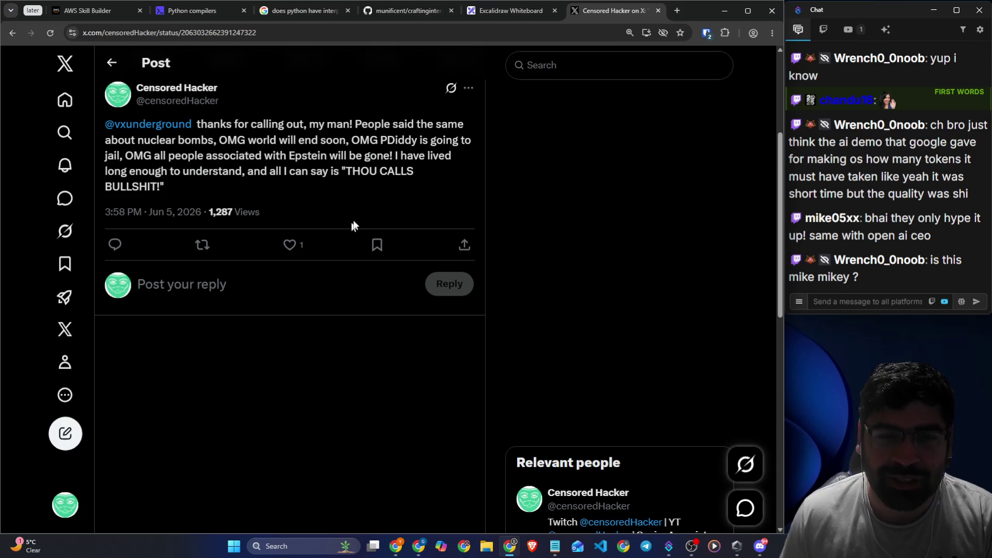
- Highlight the nuclear-bombs reply's closing quote and middle text, then return to Skill Builder
mouse_move(345, 171)
left_mouse_down()
mouse_move(423, 171)
mouse_move(433, 190)
left_mouse_up()
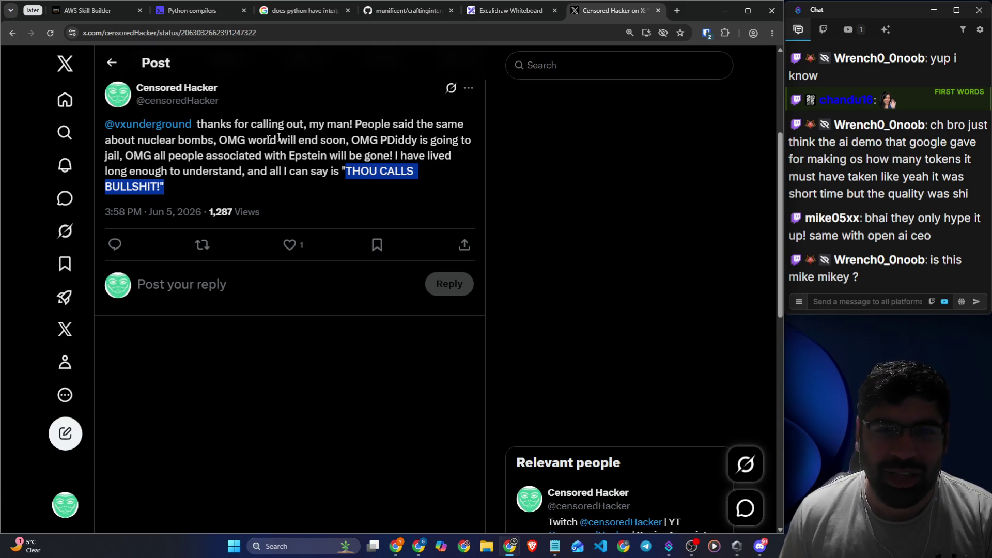
mouse_move(362, 125)
left_mouse_down()
mouse_move(447, 125)
mouse_move(238, 140)
mouse_move(468, 142)
mouse_move(310, 171)
mouse_move(329, 171)
left_mouse_up()
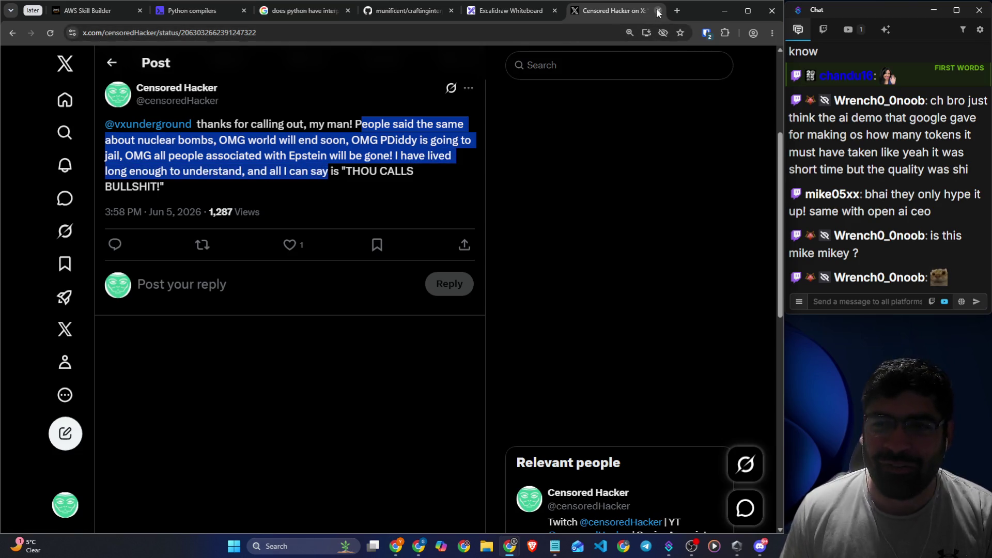
left_click(91, 11)
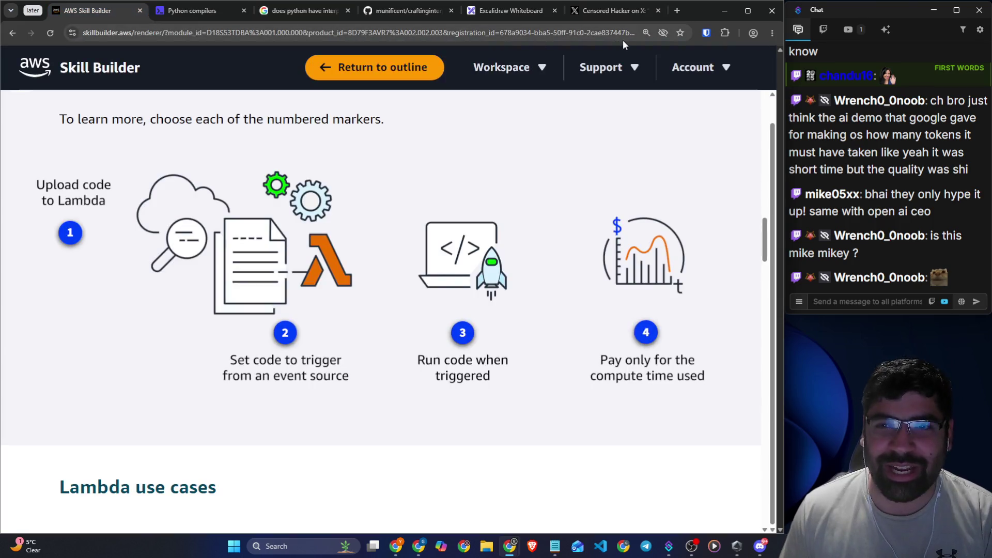
- Close the X tab, scroll down, and highlight the Lambda use cases heading
left_click(658, 11)
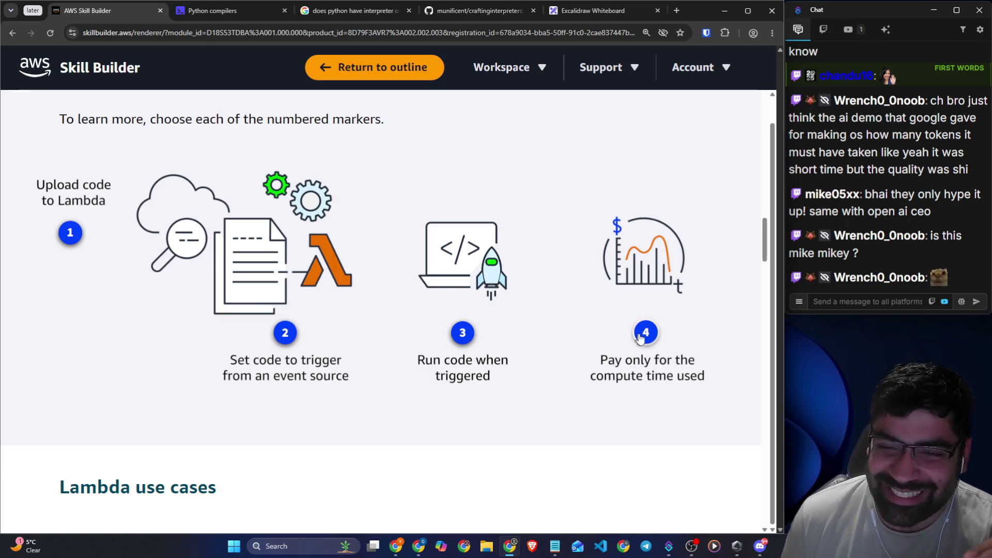
scroll(237, 305, "down", 4)
scroll(237, 302, "down", 3)
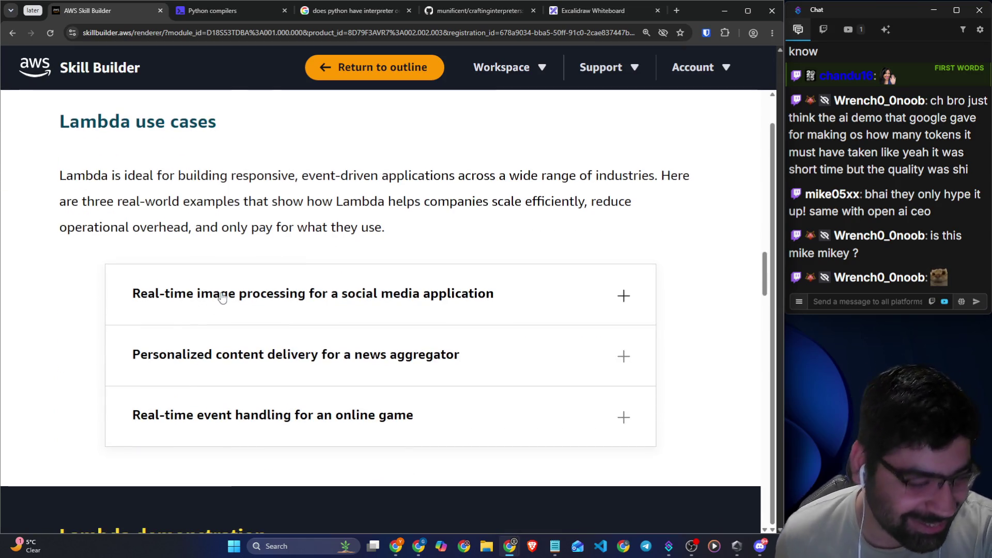
scroll(186, 186, "up", 4)
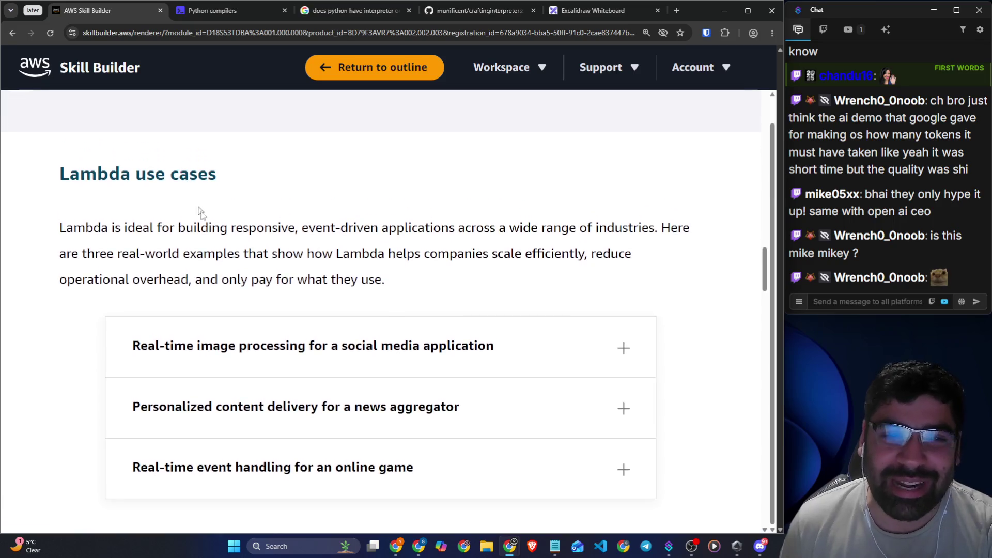
scroll(419, 323, "down", 2)
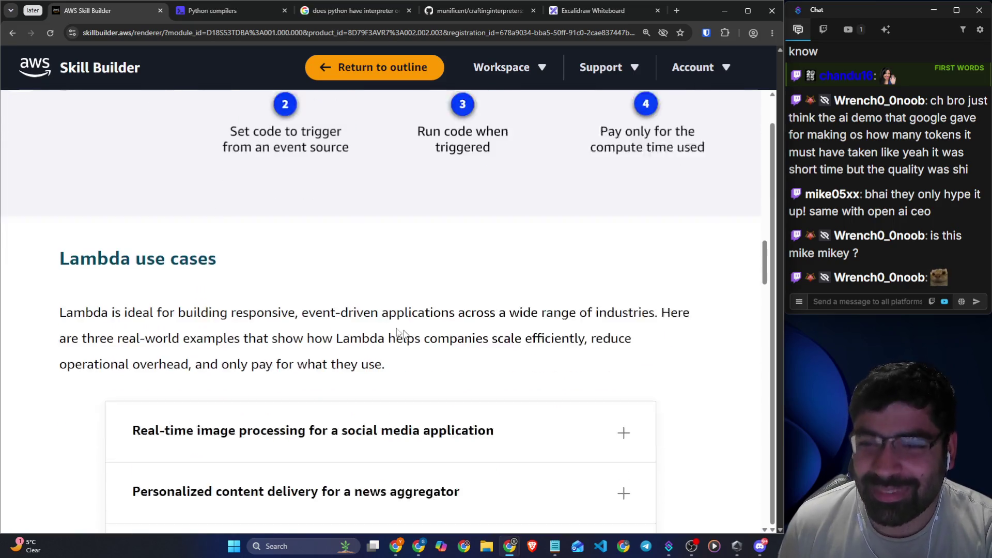
left_click_drag(52, 232, 250, 236)
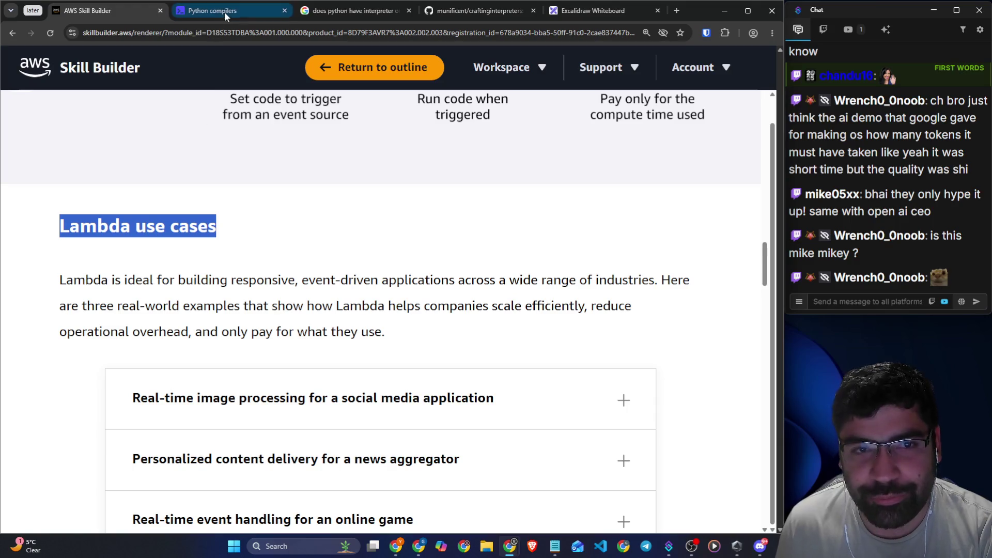
- Draw a freehand box around 'trigger' in Excalidraw, then go back to Skill Builder
left_click(610, 10)
scroll(521, 264, "down", 1)
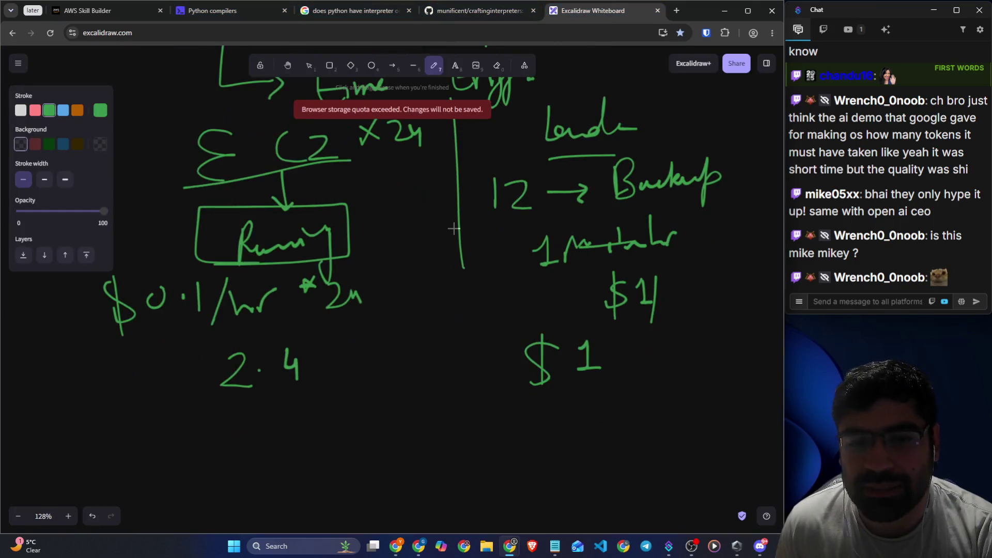
scroll(521, 264, "up", 2)
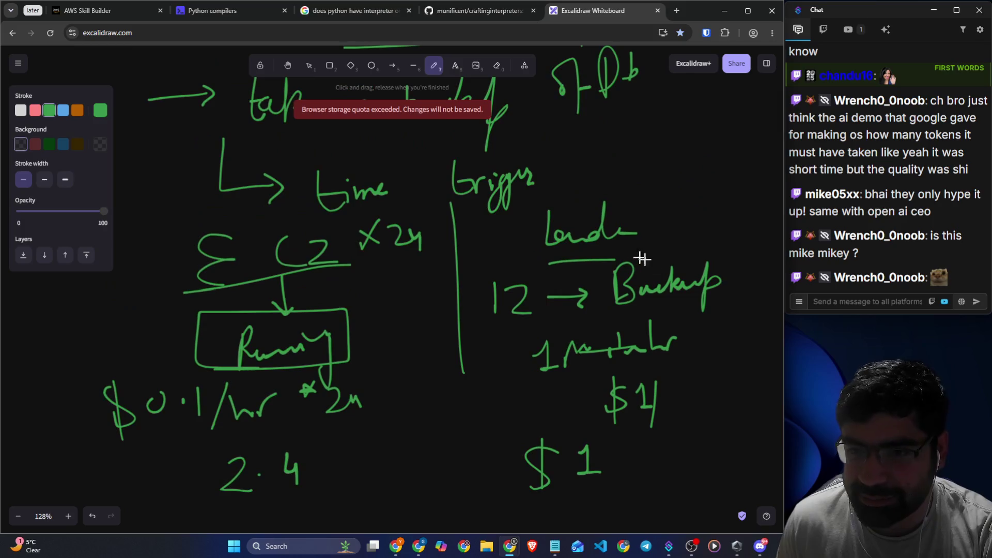
mouse_move(544, 196)
left_mouse_down()
mouse_move(441, 186)
mouse_move(481, 212)
left_mouse_up()
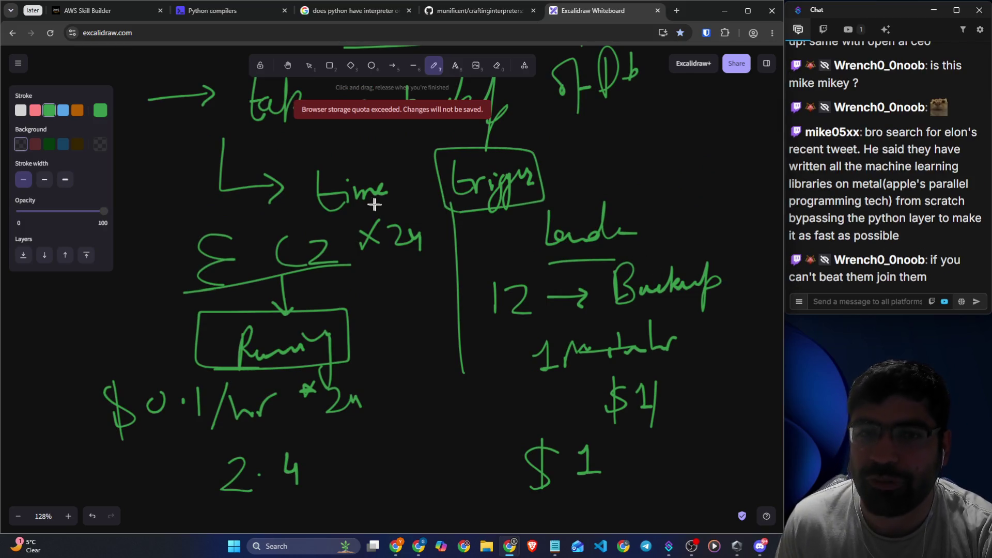
left_click(113, 14)
- Highlight a viewer's chat message about machine learning libraries, 'from scratch', and a Python layer
left_click_drag(854, 150, 959, 150)
mouse_move(845, 166)
left_mouse_down()
mouse_move(913, 166)
mouse_move(889, 184)
mouse_move(967, 185)
left_mouse_up()
left_click_drag(896, 201, 959, 202)
mouse_move(868, 218)
left_mouse_down()
mouse_move(972, 220)
mouse_move(957, 239)
left_mouse_up()
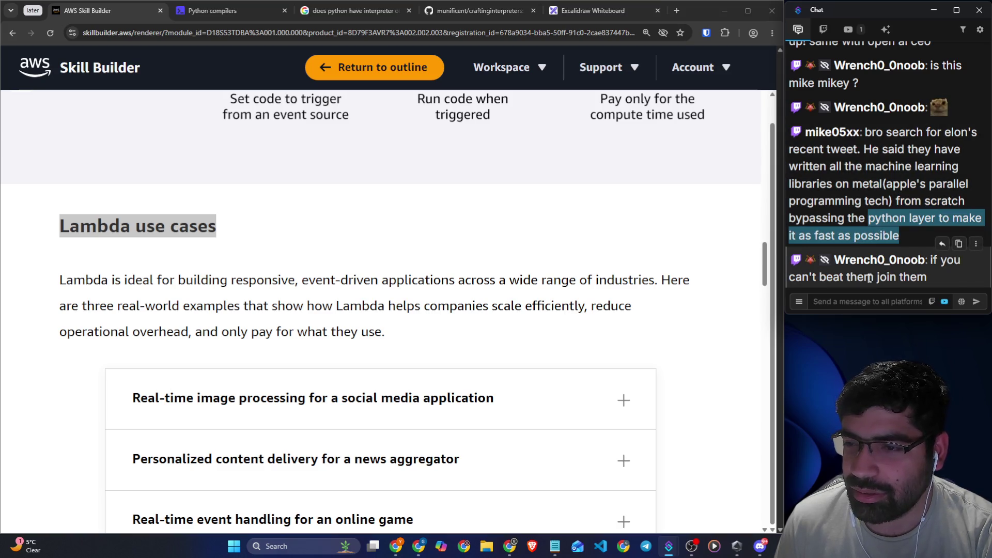
left_click(880, 300)
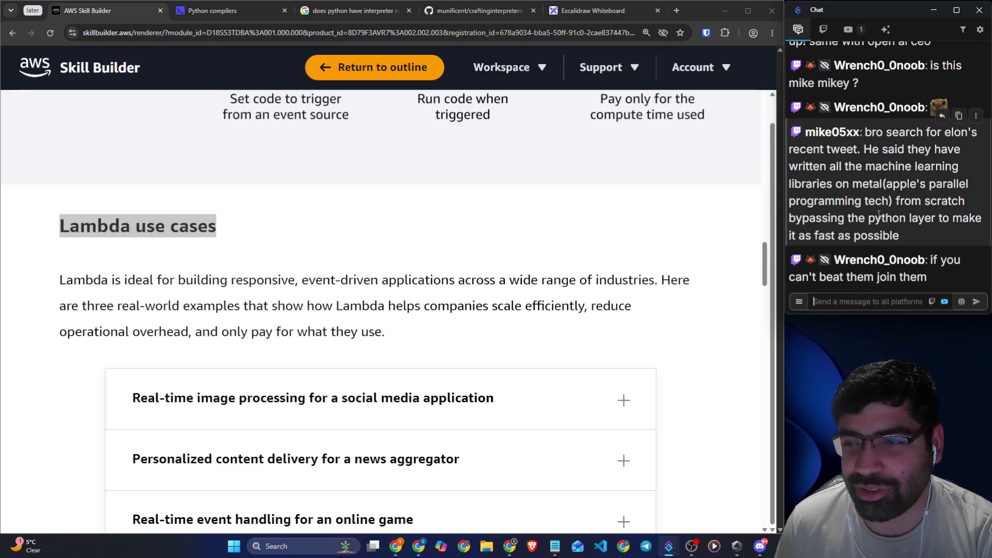
mouse_move(900, 236)
left_mouse_down()
mouse_move(862, 168)
mouse_move(862, 149)
left_mouse_up()
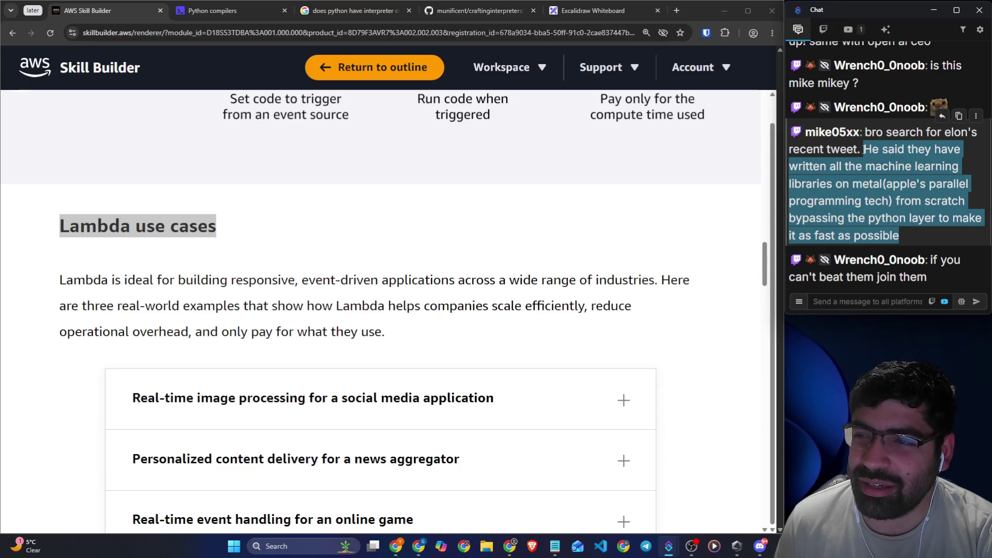
left_click(607, 246)
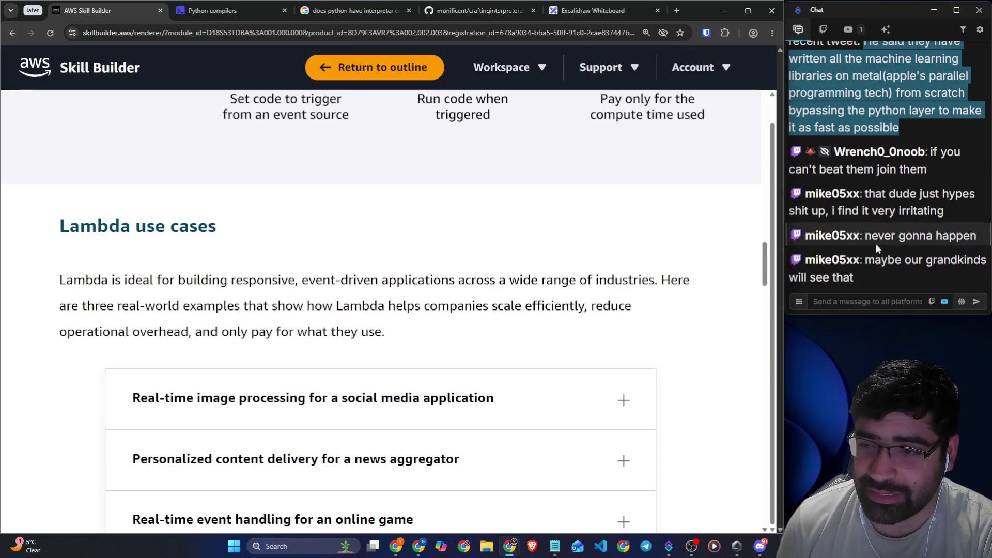
left_click(877, 301)
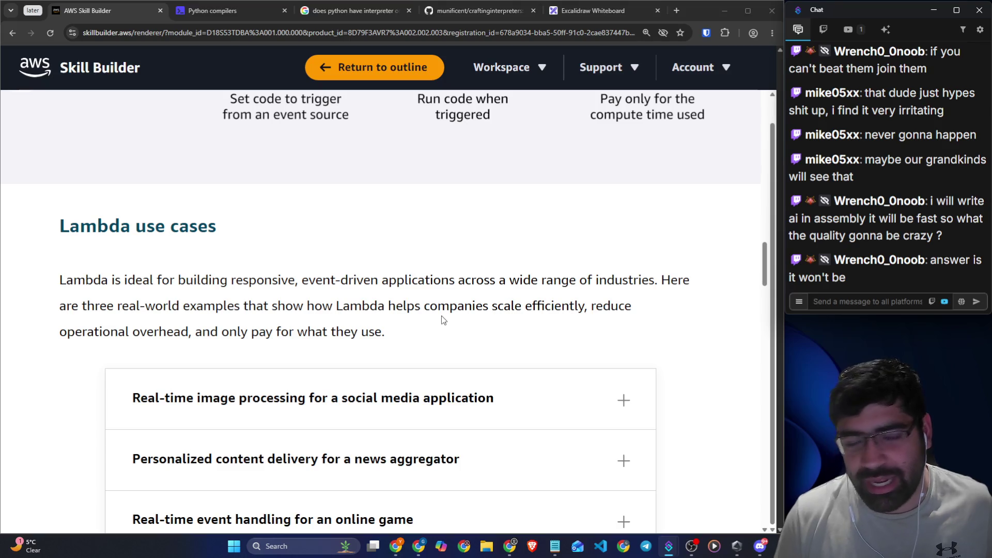
scroll(236, 266, "down", 1)
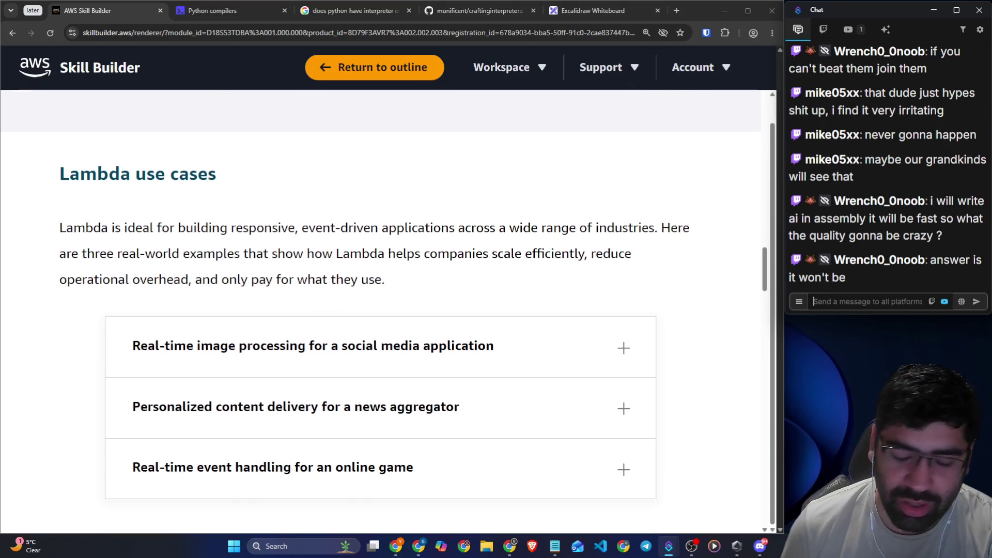
left_click(115, 231)
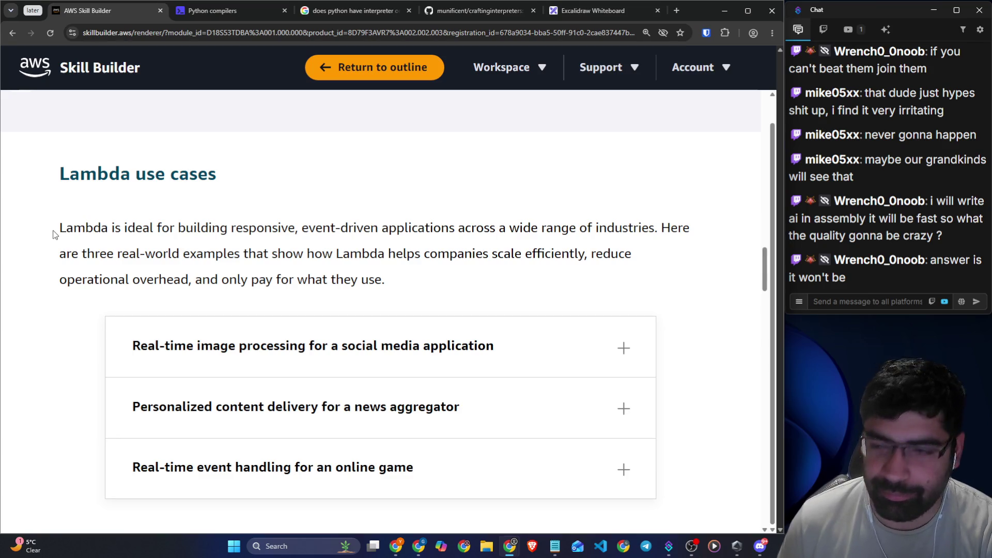
left_click_drag(54, 234, 149, 230)
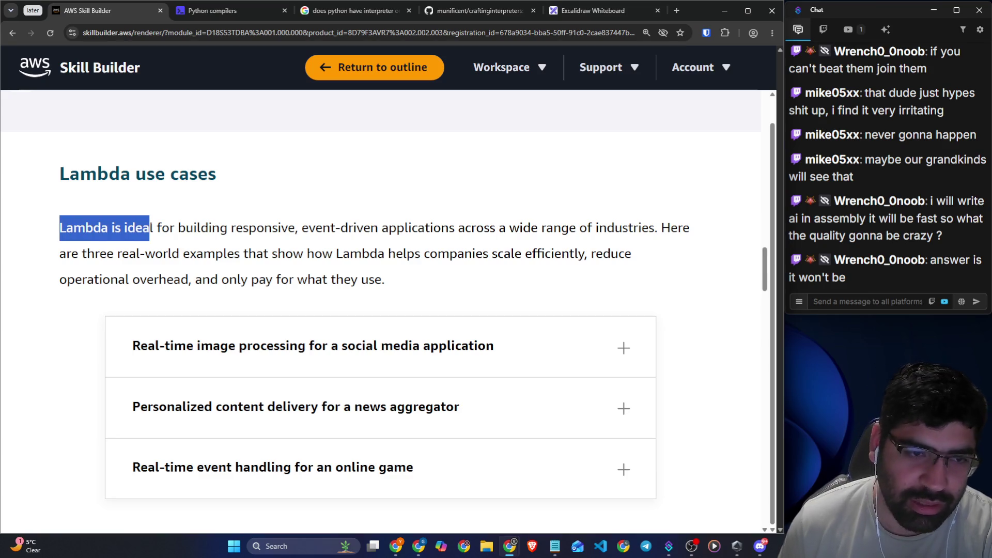
left_click(154, 219)
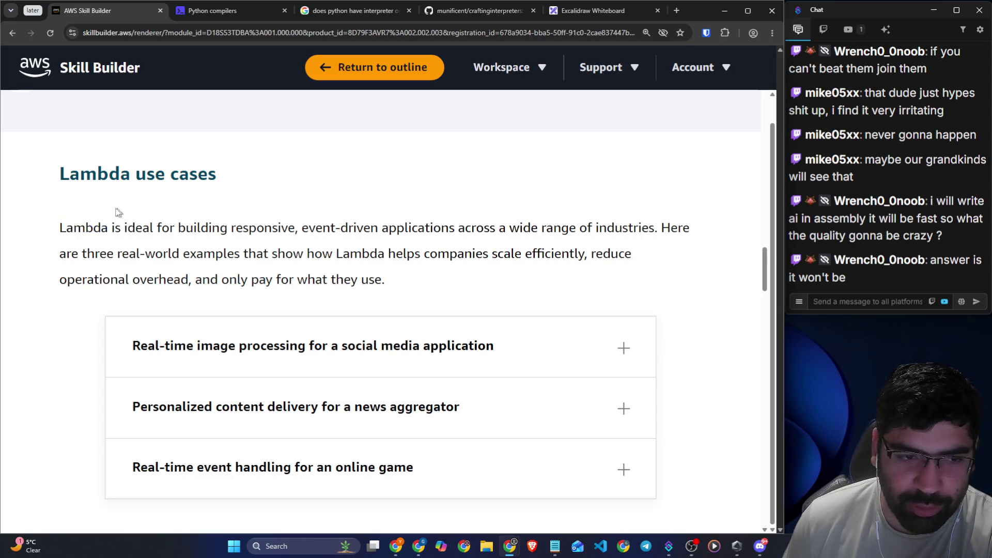
scroll(224, 249, "down", 6)
scroll(366, 309, "down", 20)
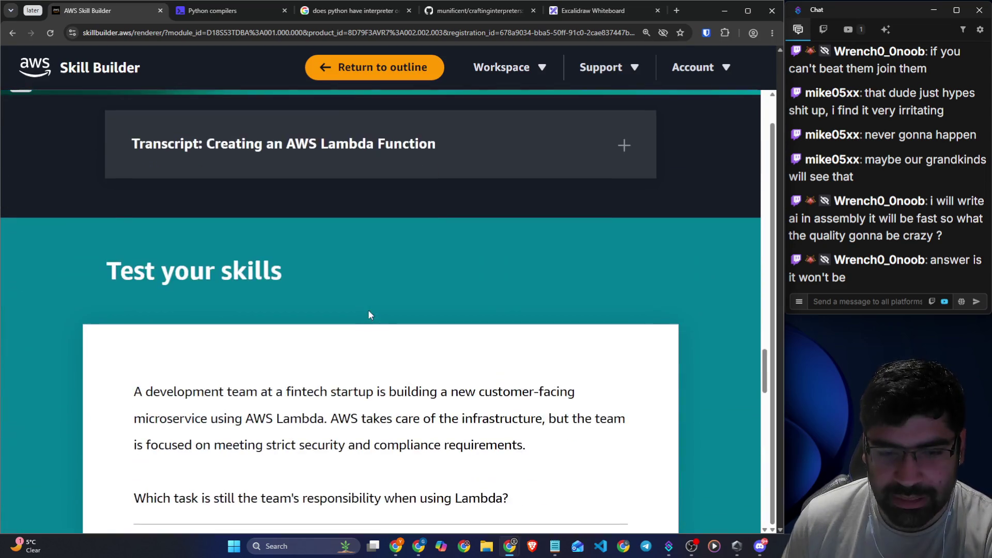
scroll(370, 305, "up", 20)
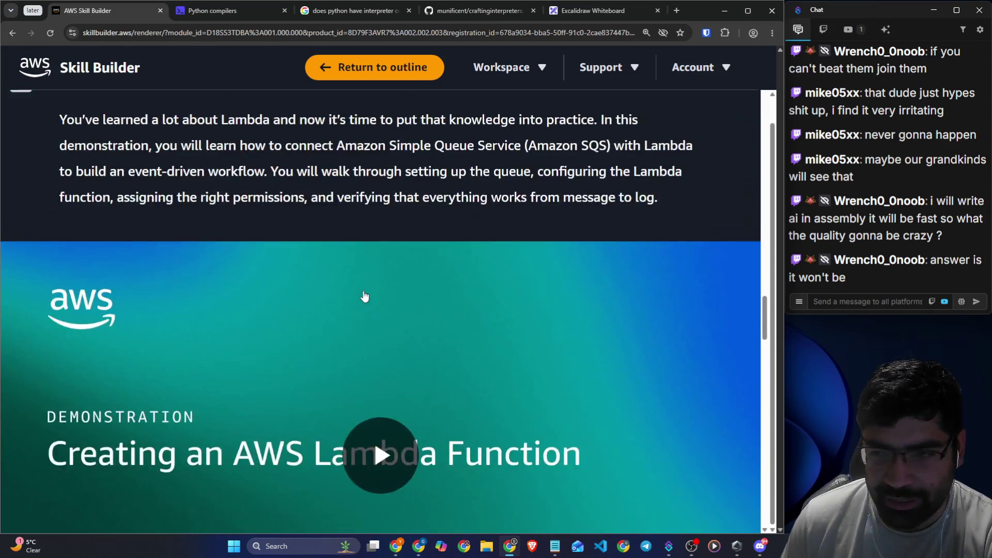
scroll(124, 331, "down", 1)
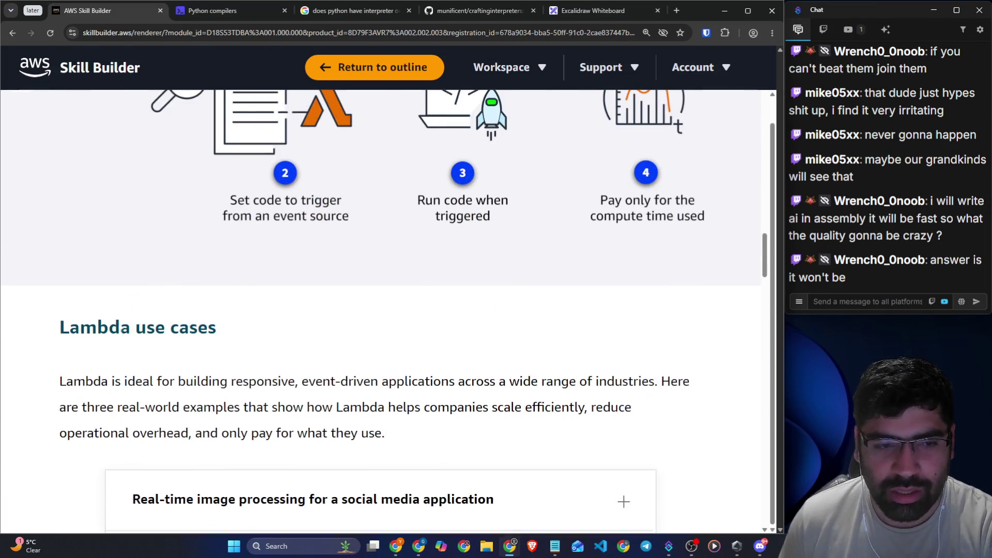
scroll(102, 318, "down", 2)
left_click_drag(61, 280, 658, 284)
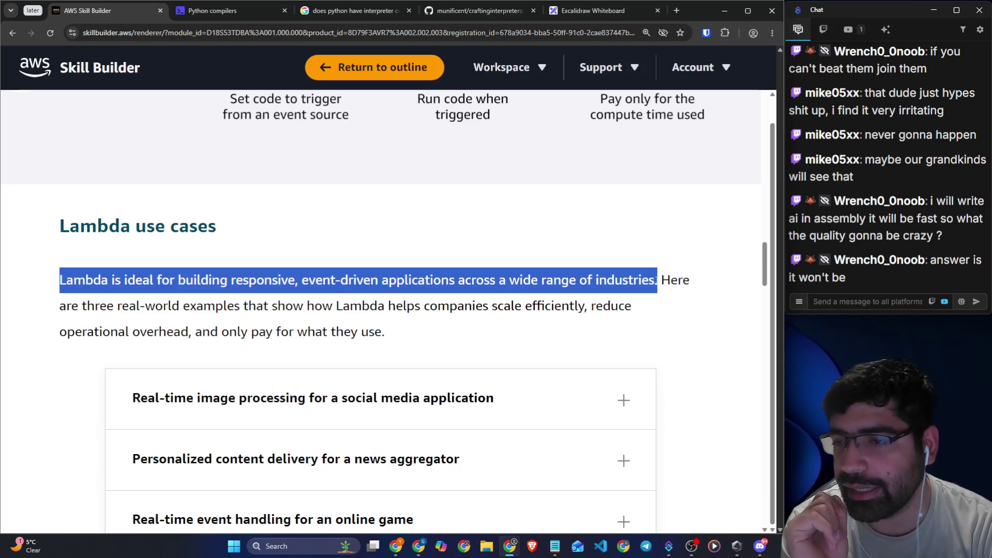
left_click(664, 282)
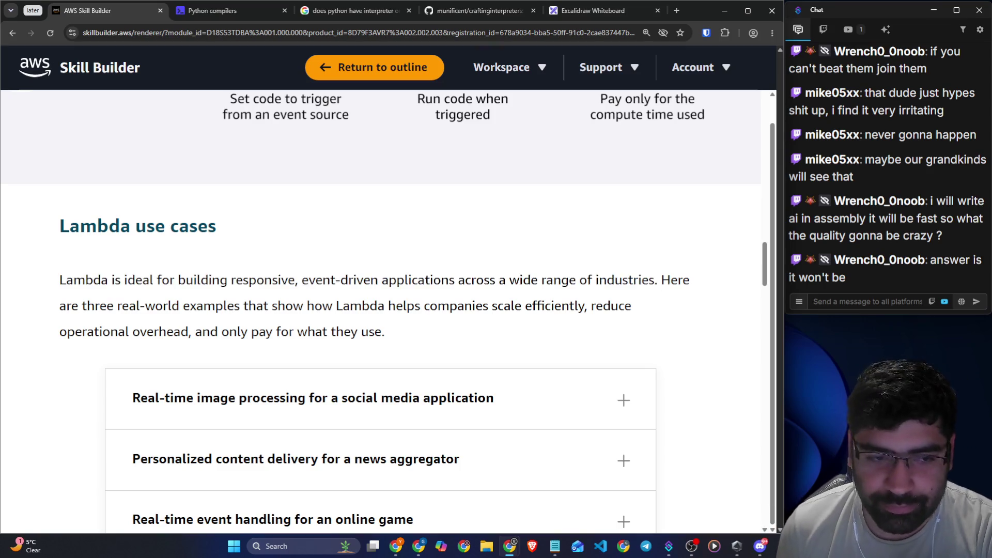
left_click_drag(86, 306, 625, 305)
left_click_drag(140, 332, 543, 331)
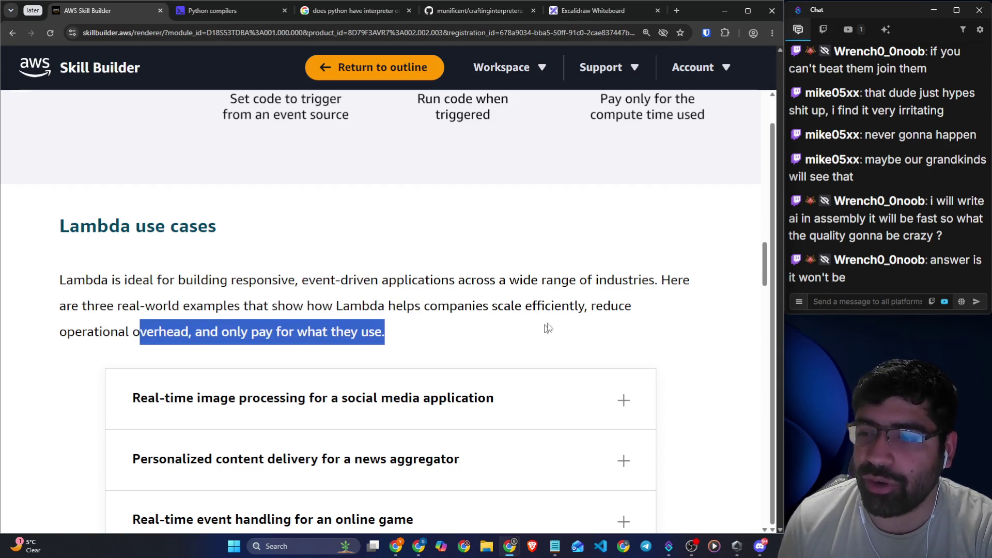
scroll(543, 330, "down", 4)
- Expand the Real-time image processing use case and read through its description
left_click(362, 249)
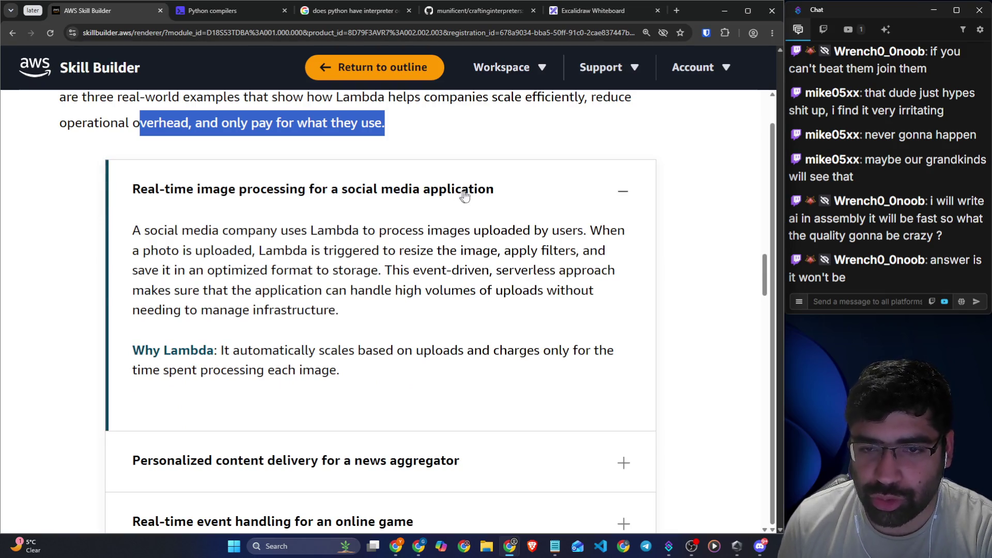
mouse_move(124, 231)
left_mouse_down()
mouse_move(315, 231)
mouse_move(414, 250)
mouse_move(543, 231)
mouse_move(595, 250)
mouse_move(588, 231)
mouse_move(629, 238)
left_mouse_up()
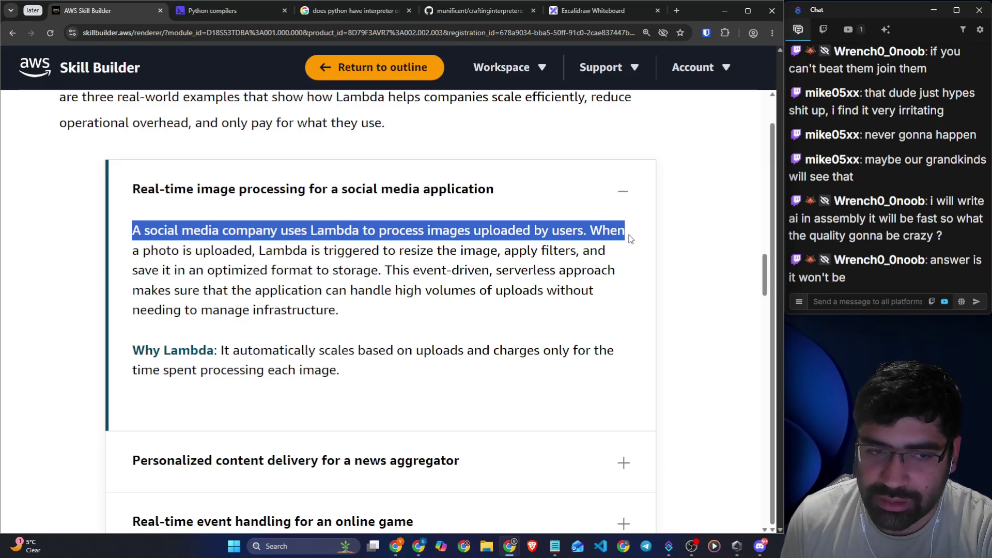
left_click_drag(252, 250, 598, 251)
left_click_drag(205, 271, 609, 274)
mouse_move(278, 290)
left_mouse_down()
mouse_move(428, 291)
mouse_move(491, 303)
mouse_move(562, 292)
mouse_move(600, 299)
left_mouse_up()
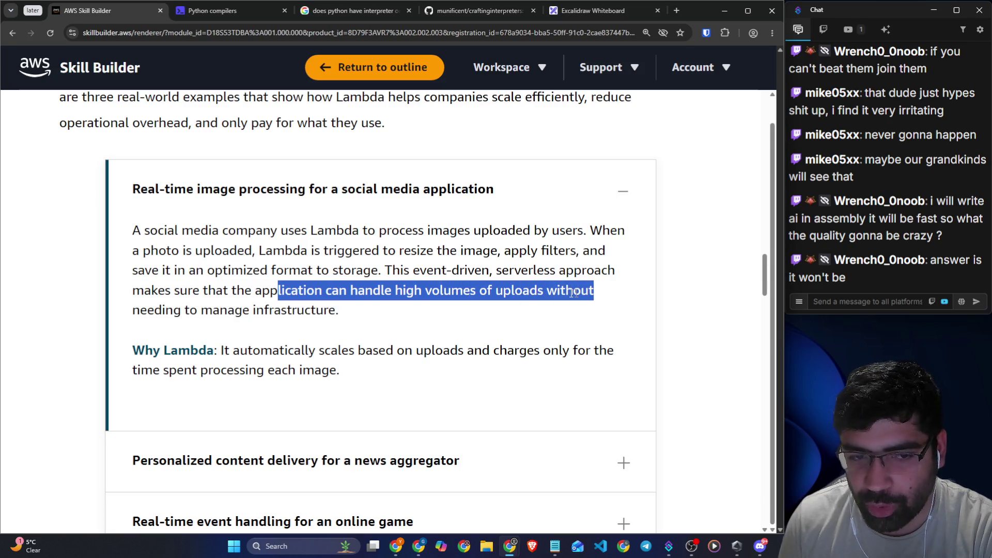
left_click_drag(265, 311, 344, 314)
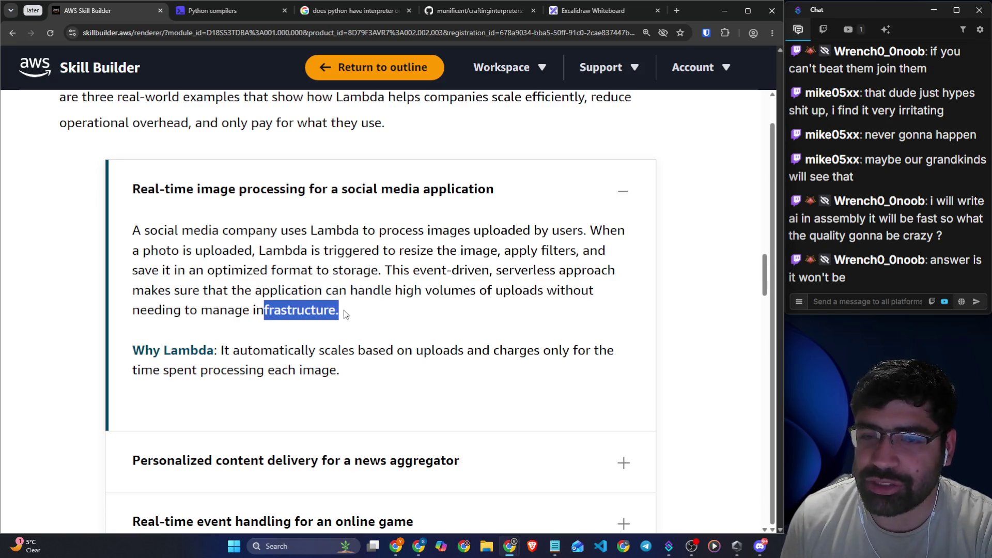
scroll(243, 344, "down", 1)
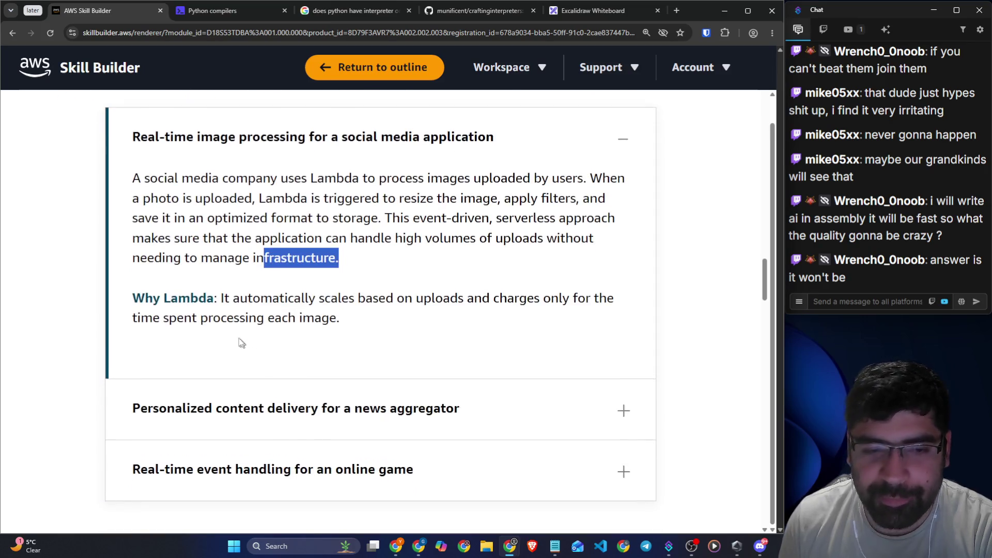
left_click_drag(240, 299, 613, 302)
- Finish reading why Lambda fits image processing, then expand the news aggregator use case
left_click(169, 318)
mouse_move(168, 317)
left_mouse_down()
mouse_move(341, 318)
mouse_move(128, 150)
left_mouse_up()
left_click(384, 312)
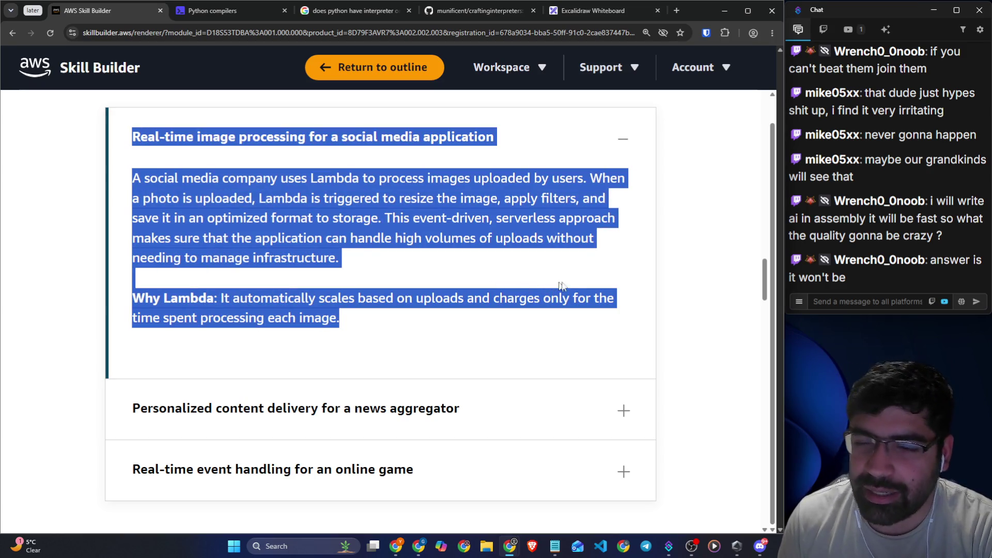
left_click(349, 264)
scroll(350, 265, "down", 1)
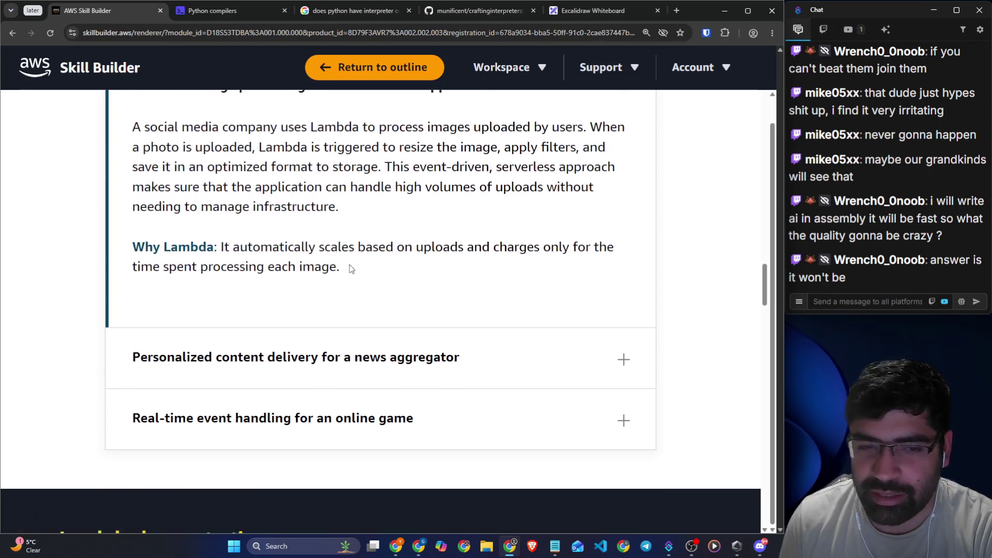
scroll(391, 269, "up", 1)
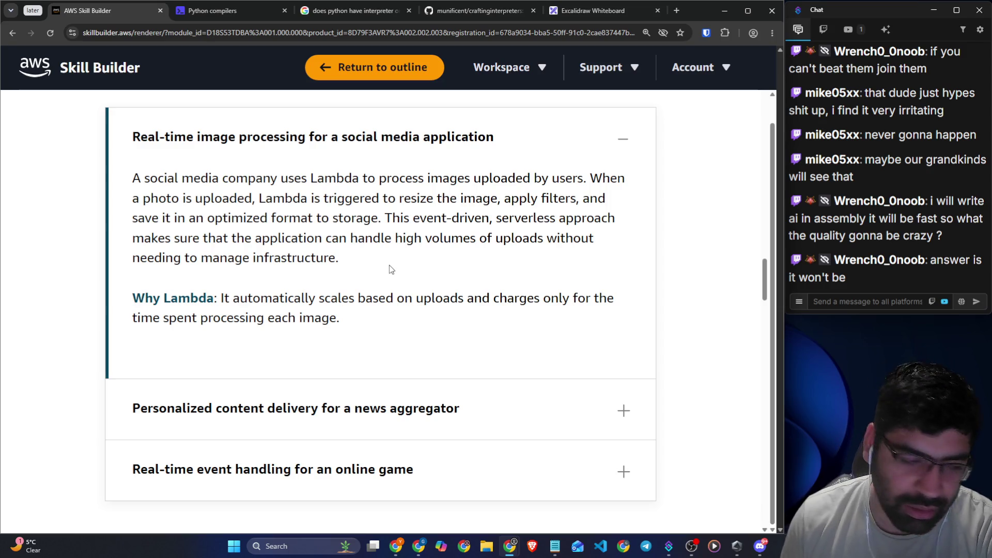
scroll(389, 265, "down", 3)
left_click(251, 263)
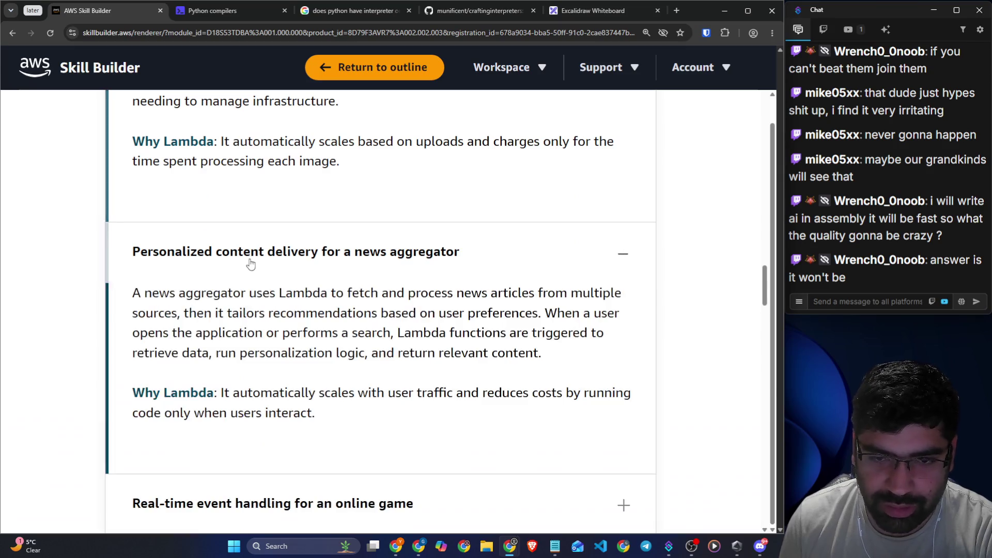
scroll(250, 262, "down", 1)
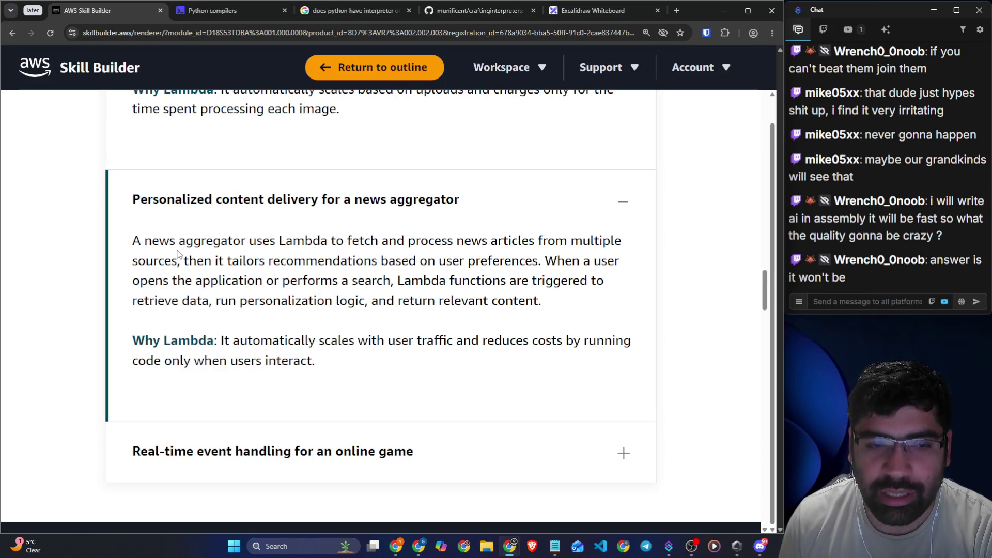
left_click_drag(408, 241, 614, 241)
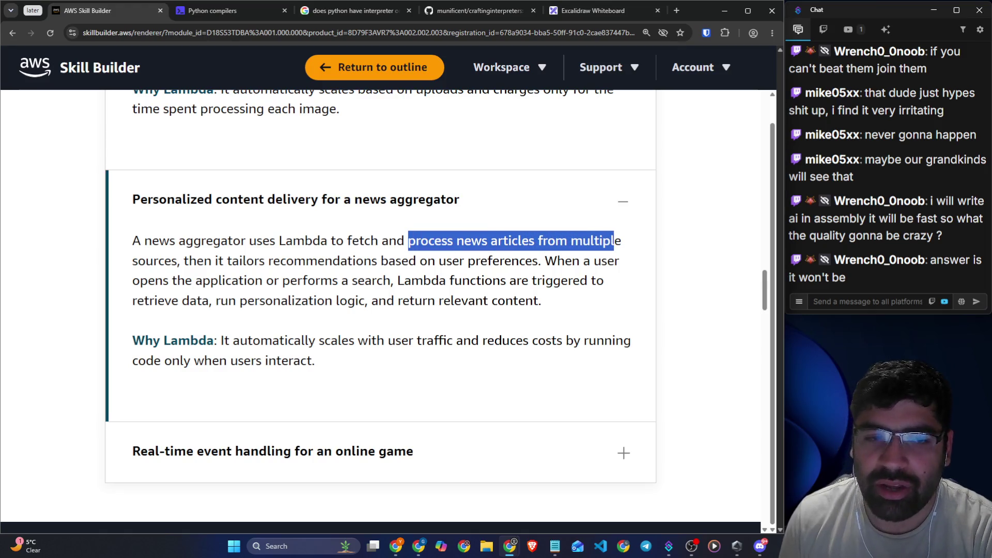
left_click_drag(189, 261, 620, 264)
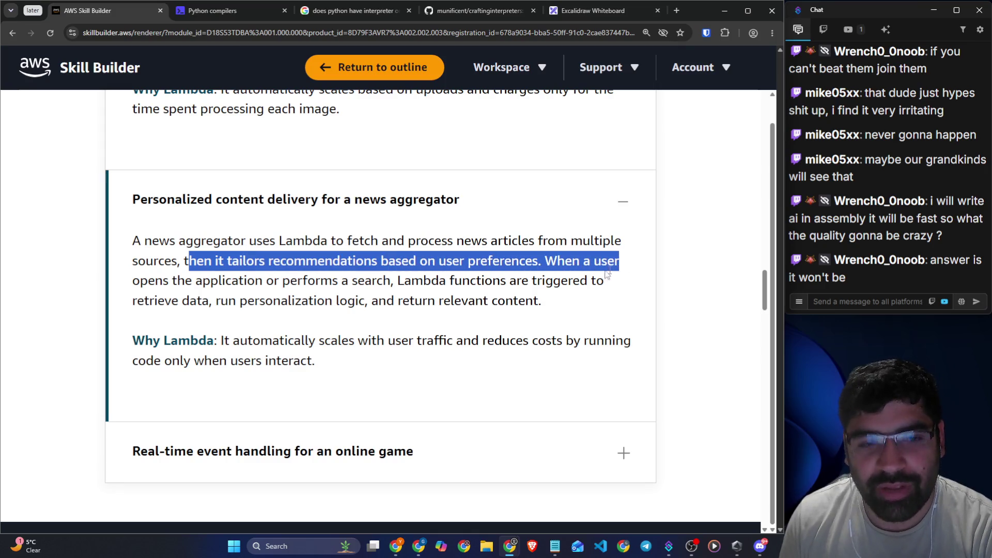
left_click_drag(247, 280, 608, 281)
left_click_drag(213, 301, 556, 315)
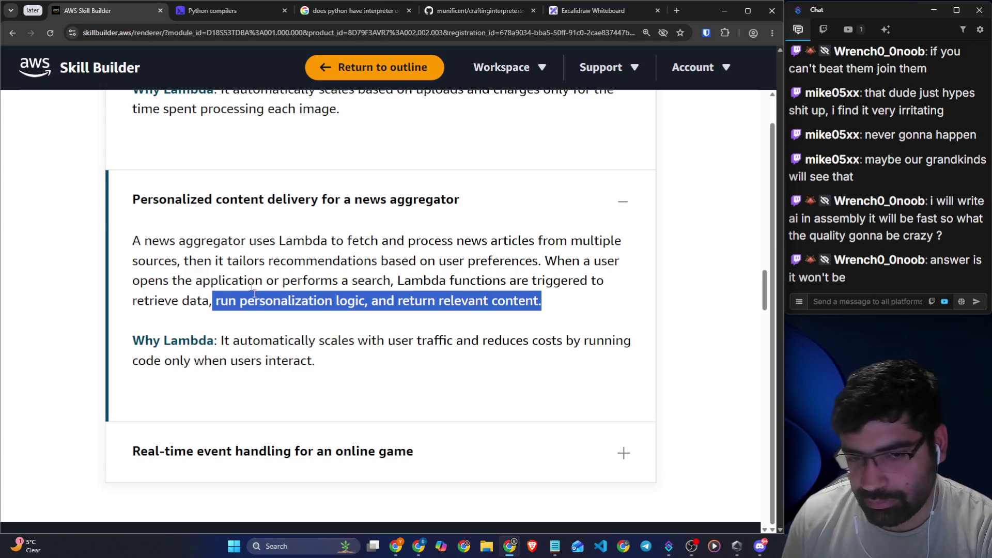
scroll(250, 282, "down", 1)
left_click_drag(223, 290, 635, 295)
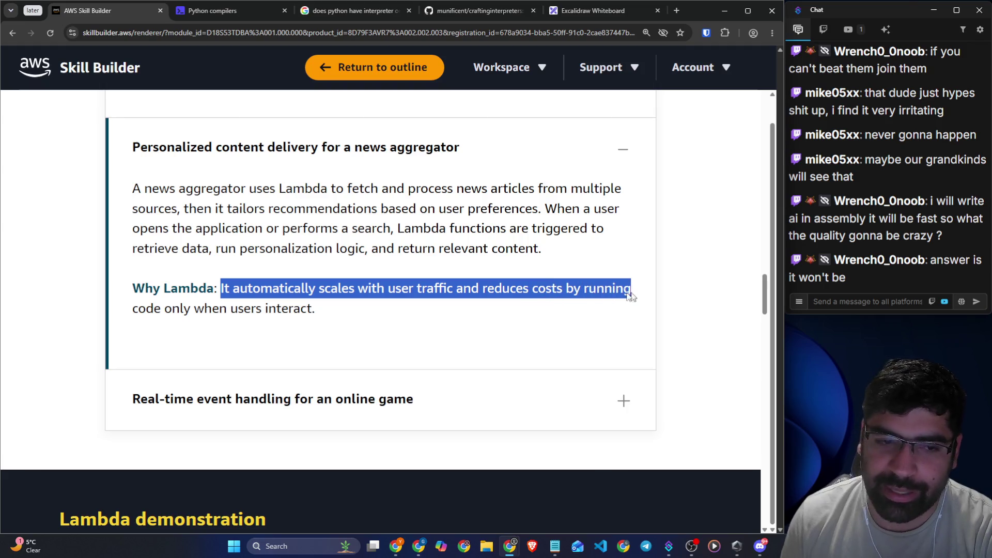
mouse_move(229, 310)
left_mouse_down()
mouse_move(300, 309)
mouse_move(115, 291)
left_mouse_up()
left_click(334, 316)
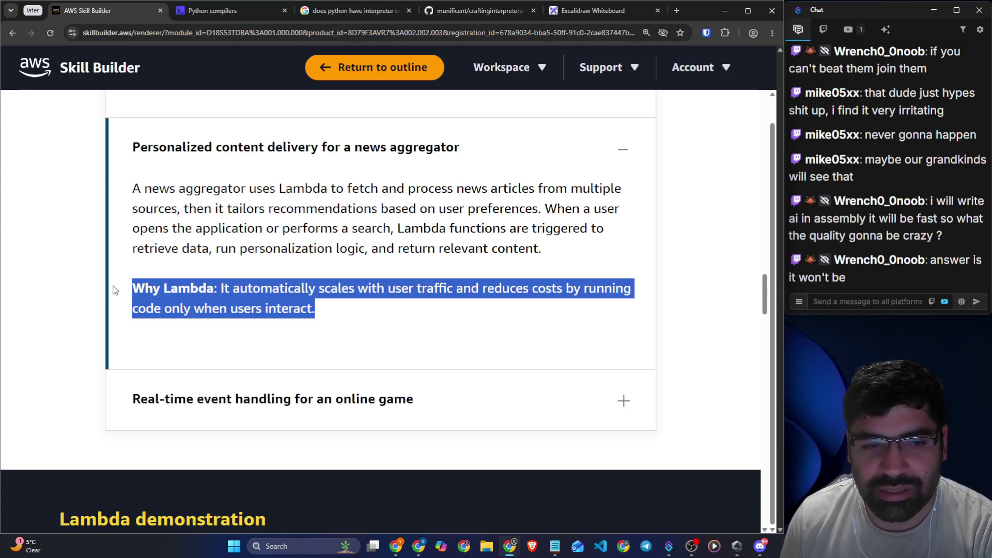
left_click(328, 308)
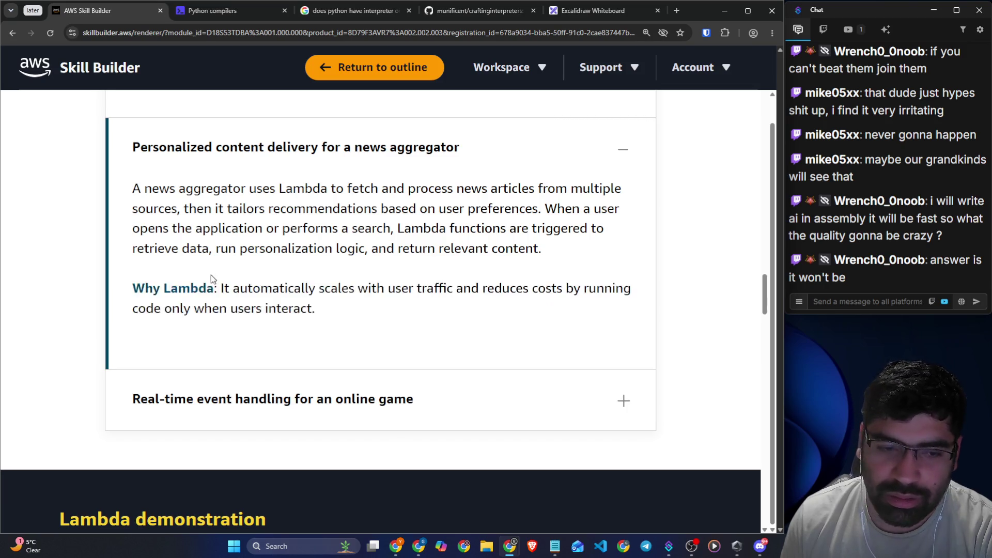
scroll(210, 276, "down", 3)
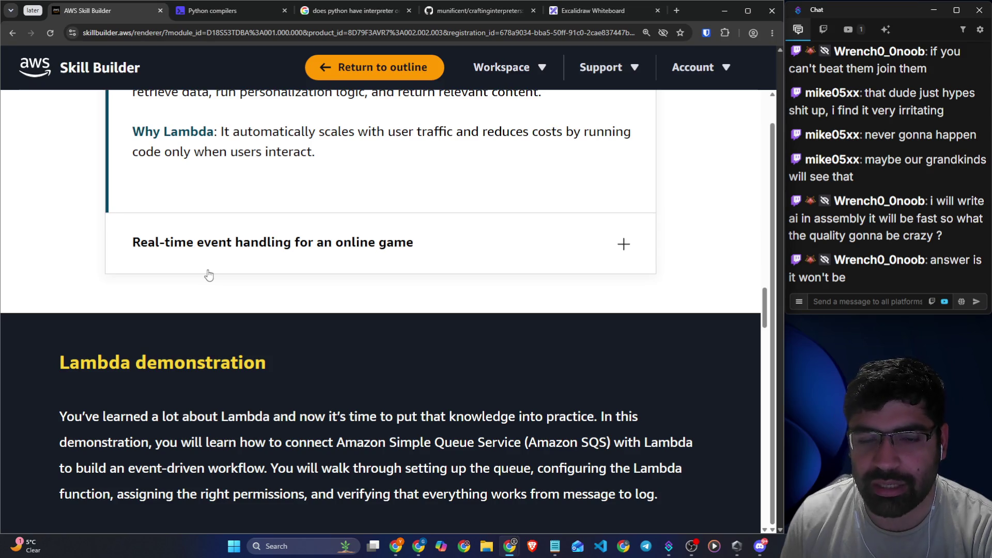
- Expand the online game use case and read how Lambda handles thousands of real-time events serverlessly
left_click(208, 271)
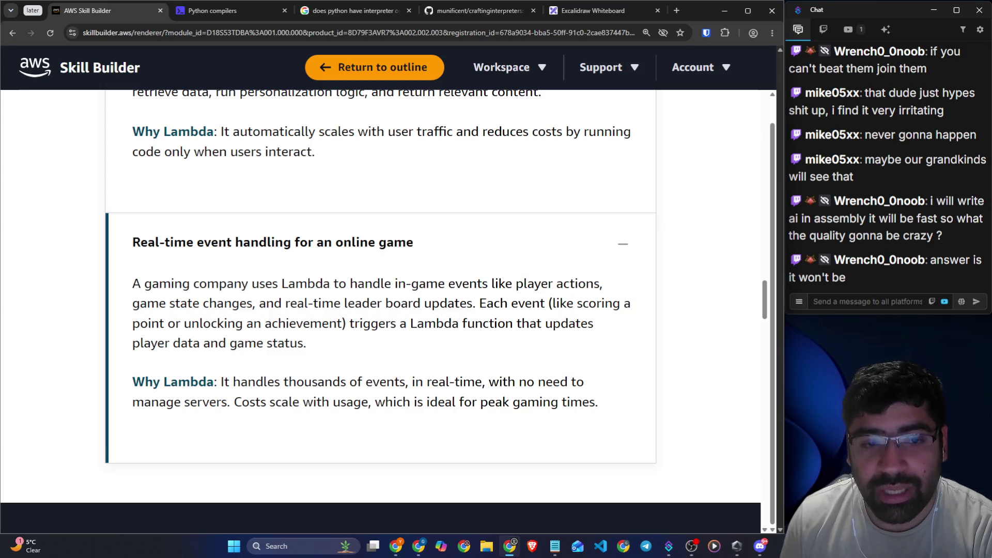
left_click_drag(260, 284, 602, 294)
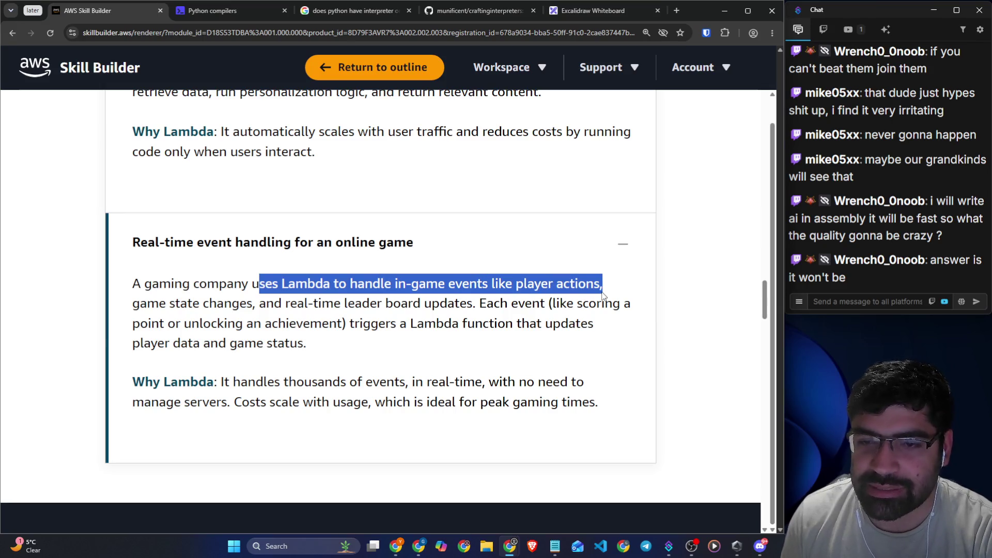
left_click_drag(133, 305, 633, 311)
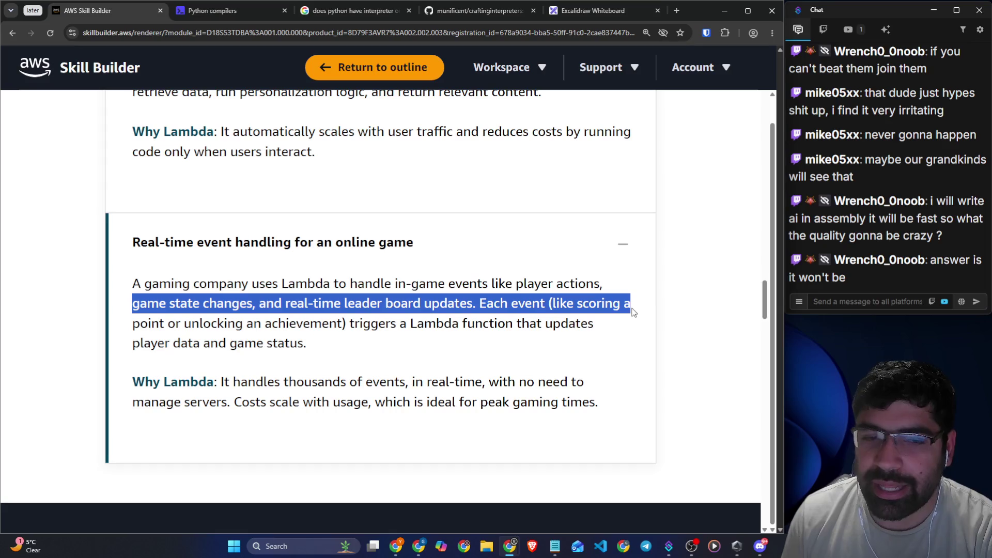
left_click_drag(350, 324, 588, 324)
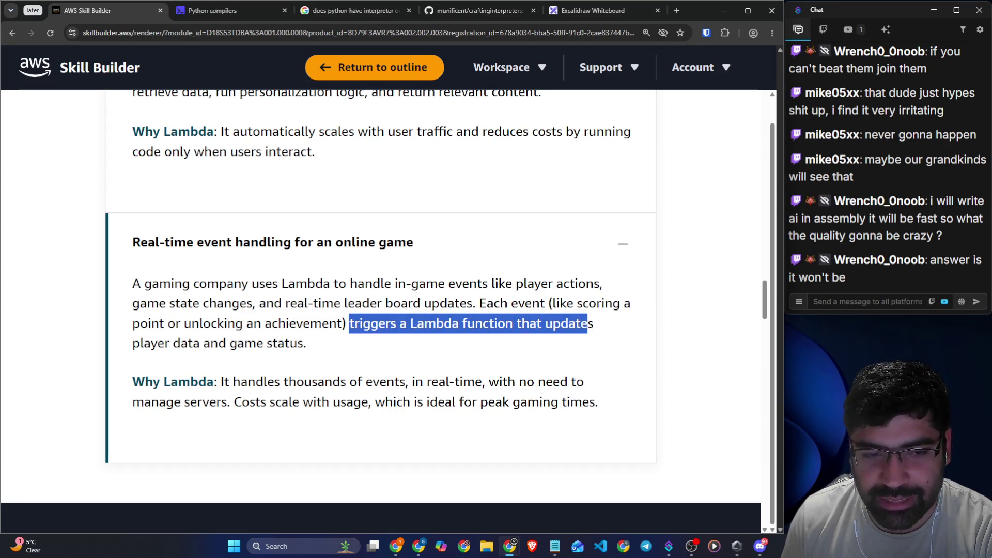
left_click_drag(237, 343, 317, 342)
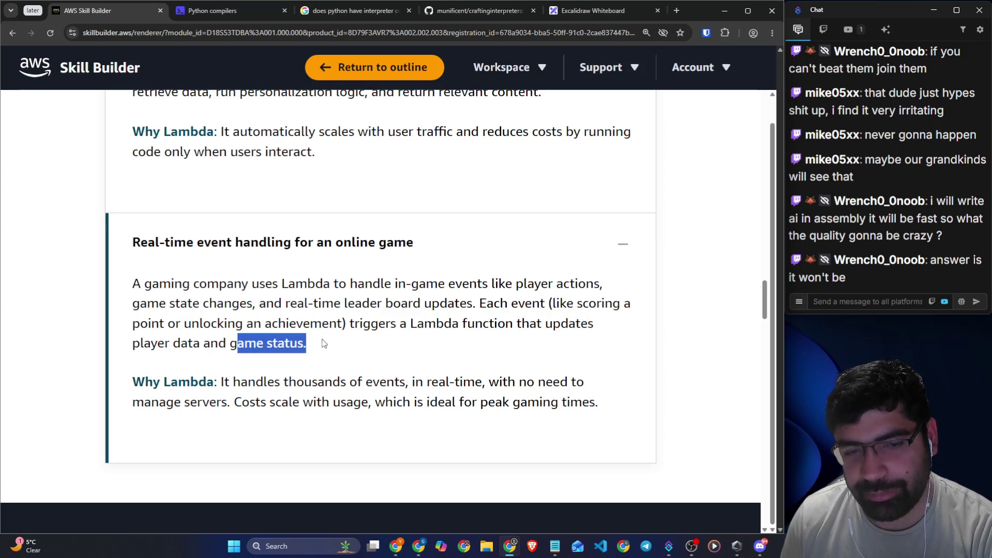
left_click_drag(240, 382, 415, 383)
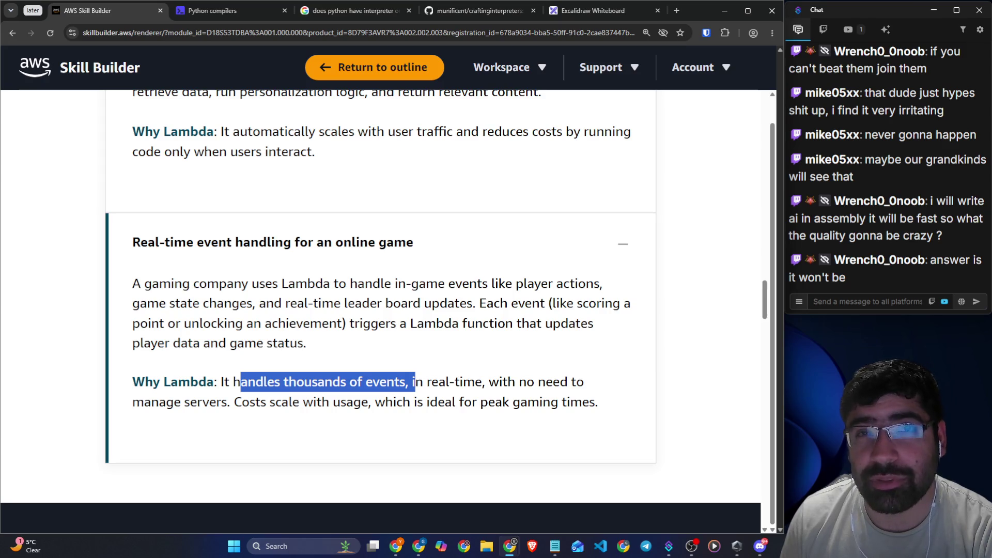
left_click_drag(476, 382, 597, 391)
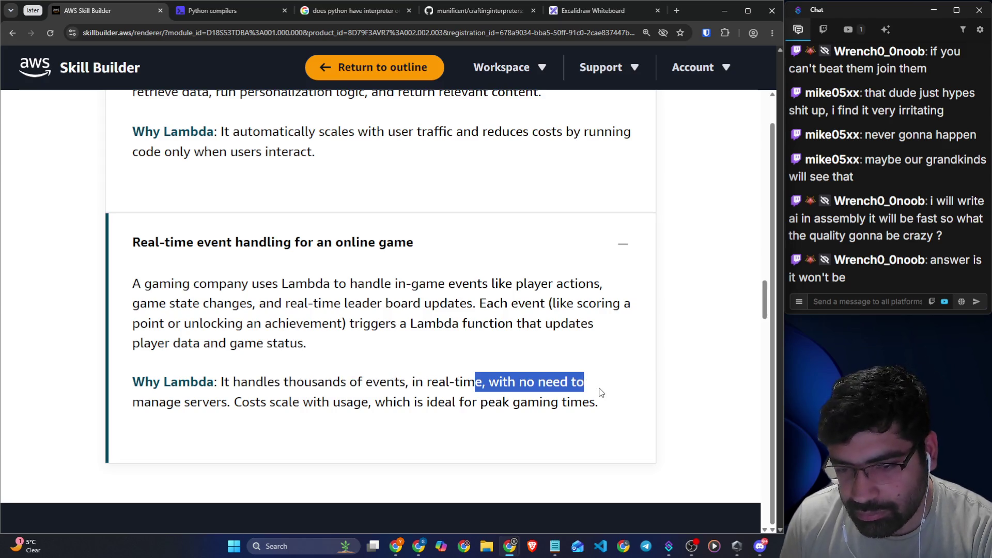
scroll(195, 377, "down", 6)
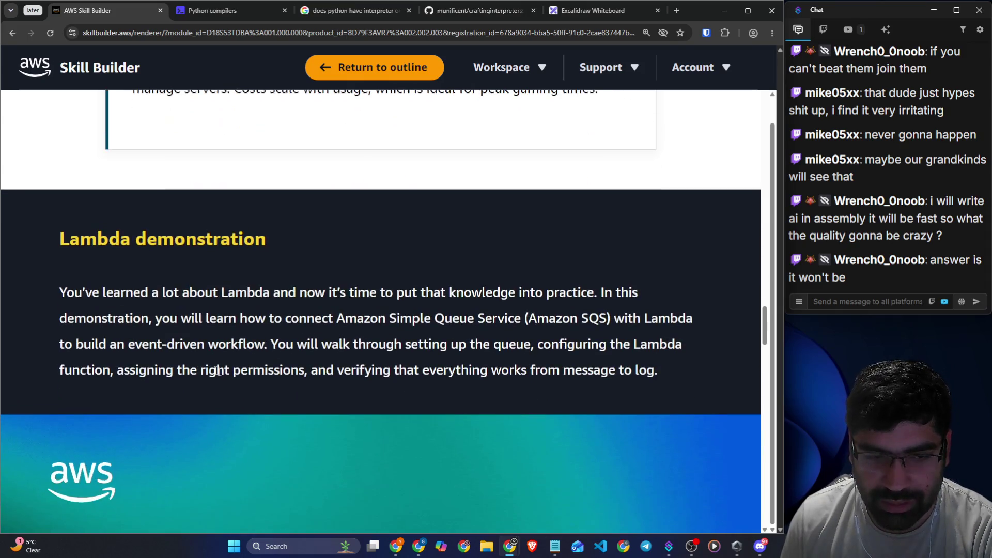
left_click_drag(68, 233, 97, 238)
- Scroll to the Lambda demonstration section and read its intro about connecting Amazon SQS
scroll(278, 243, "up", 7)
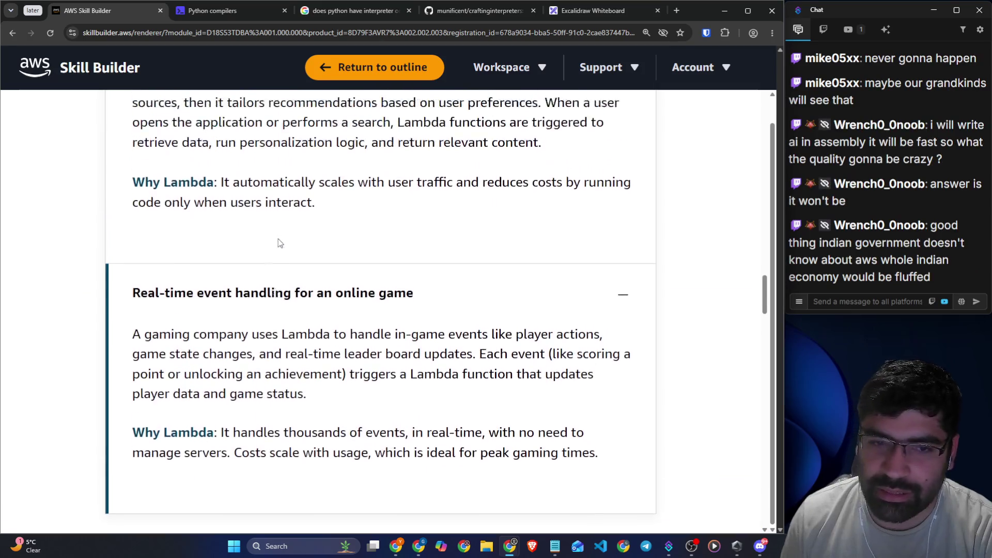
scroll(278, 244, "down", 4)
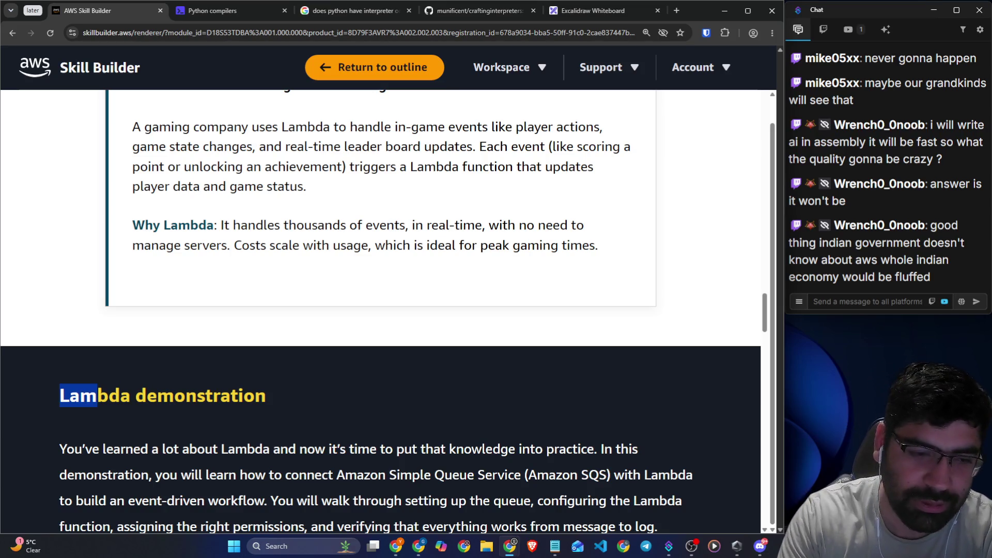
scroll(274, 197, "down", 3)
left_click_drag(60, 238, 271, 246)
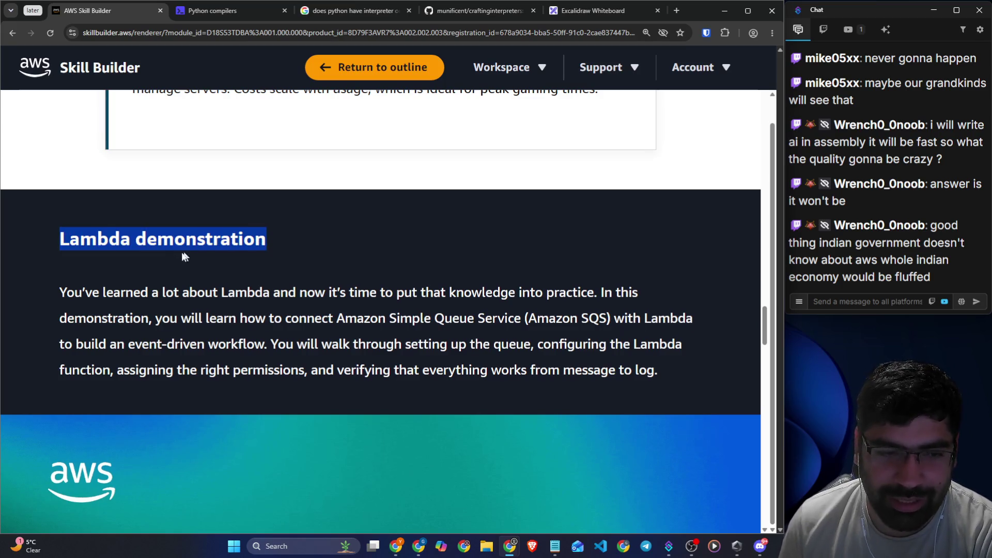
scroll(175, 253, "down", 1)
left_click_drag(57, 240, 639, 240)
left_click_drag(163, 268, 525, 268)
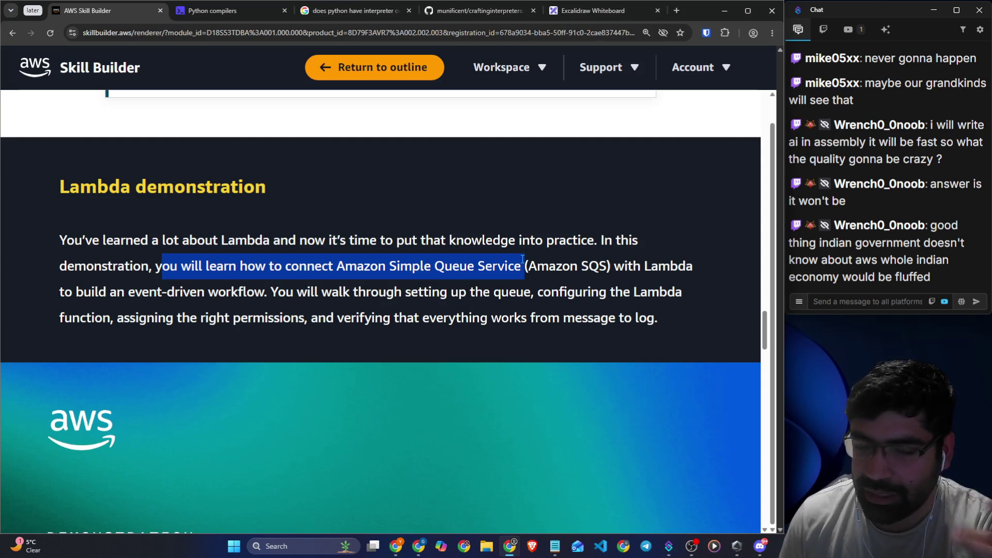
- Read the queue setup sentence and play the 'Creating an AWS Lambda Function' video
scroll(537, 256, "down", 1)
left_click_drag(611, 214, 687, 214)
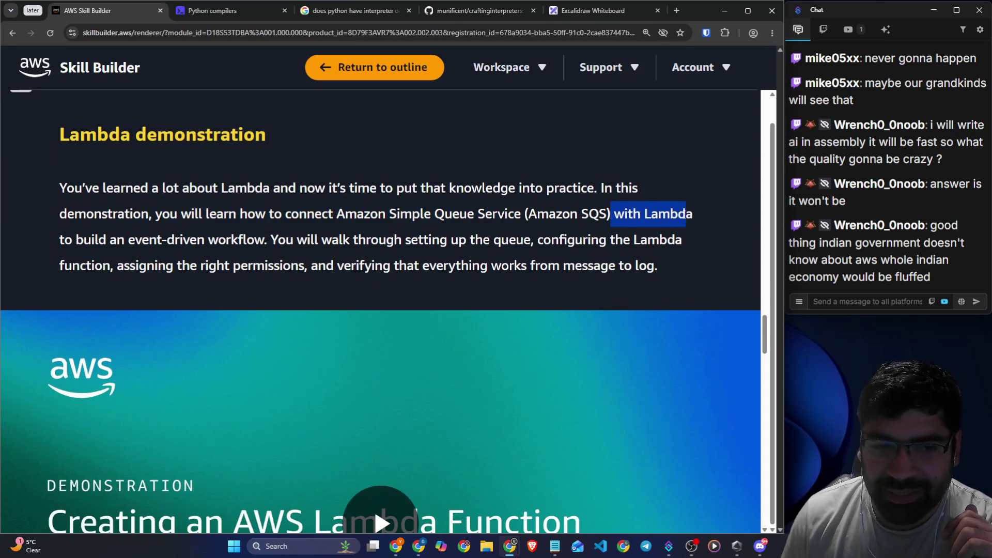
left_click_drag(266, 243, 688, 245)
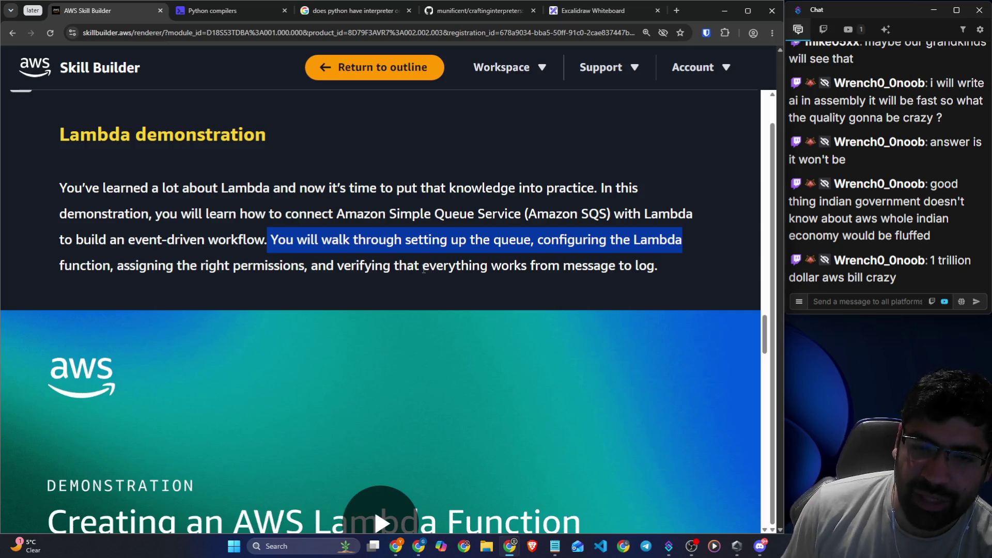
scroll(441, 289, "down", 3)
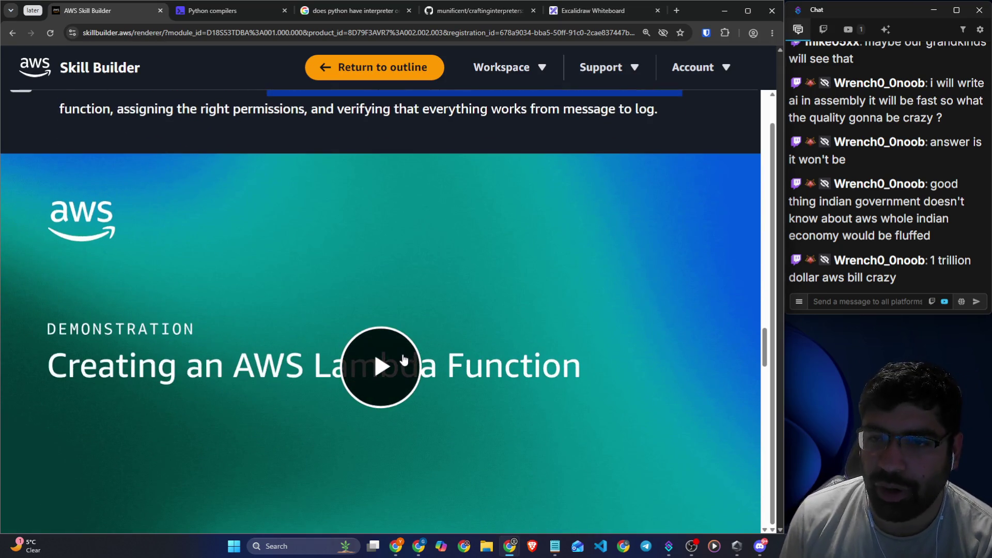
scroll(403, 356, "down", 2)
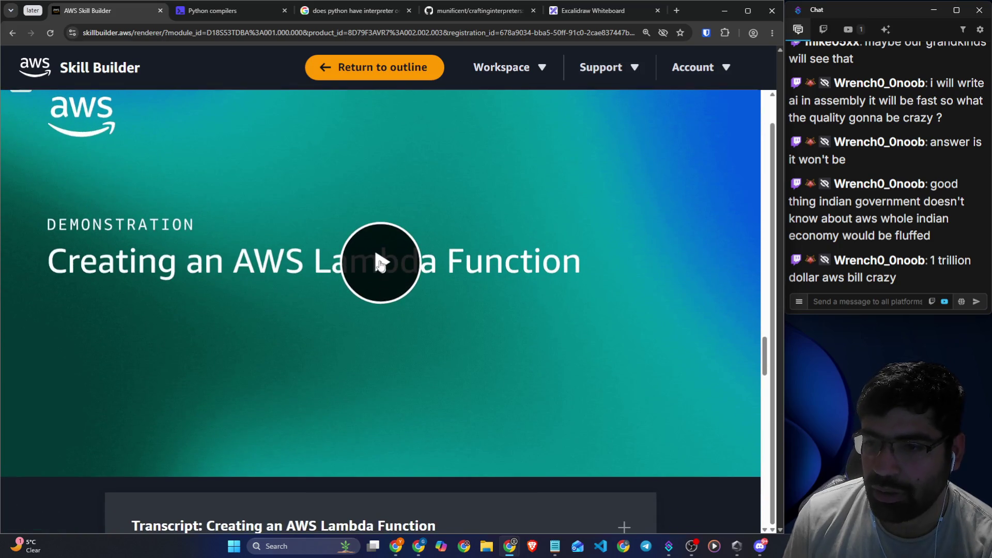
left_click(381, 265)
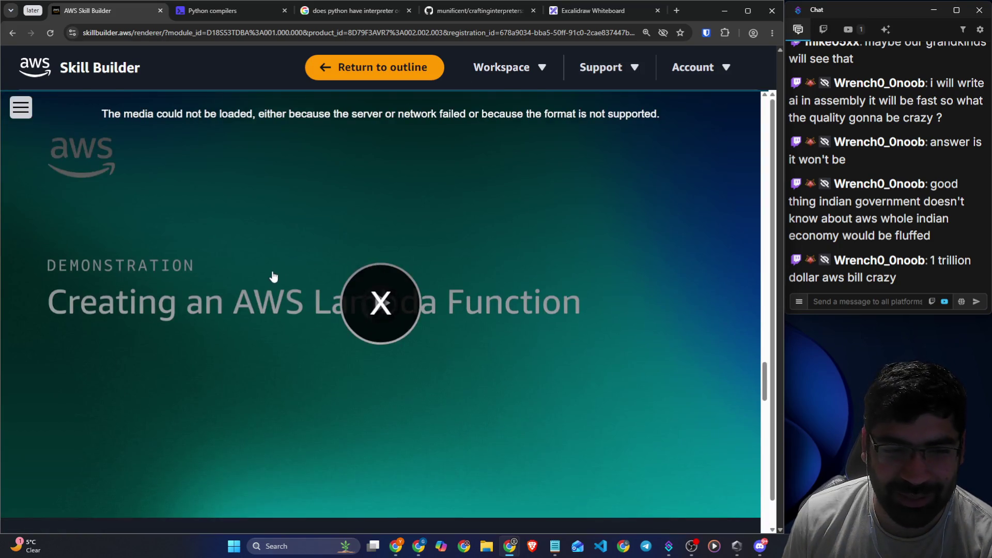
- Reload the Lambda lesson page after the media-could-not-be-loaded error
scroll(310, 258, "down", 3)
scroll(269, 252, "down", 5)
scroll(243, 253, "down", 6)
scroll(310, 259, "up", 12)
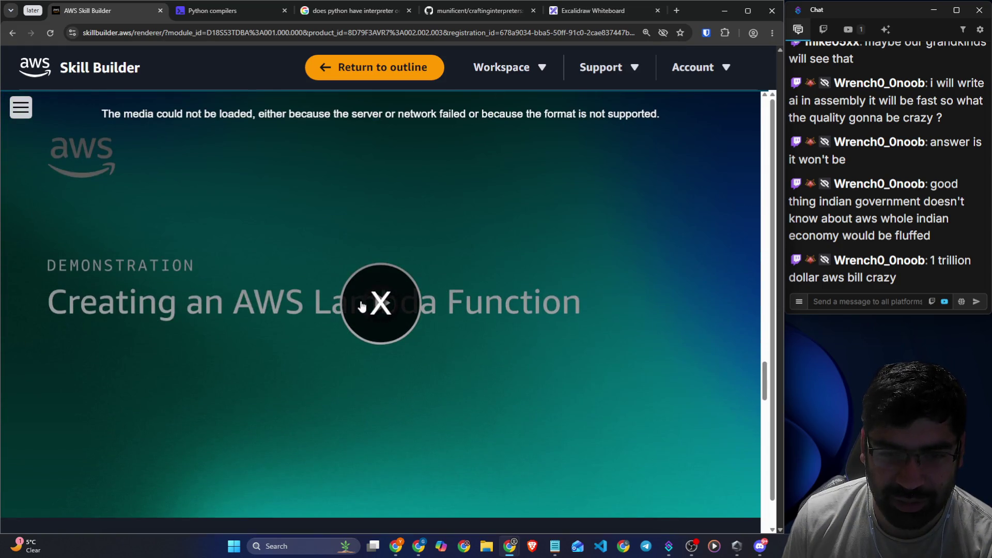
scroll(317, 231, "down", 4)
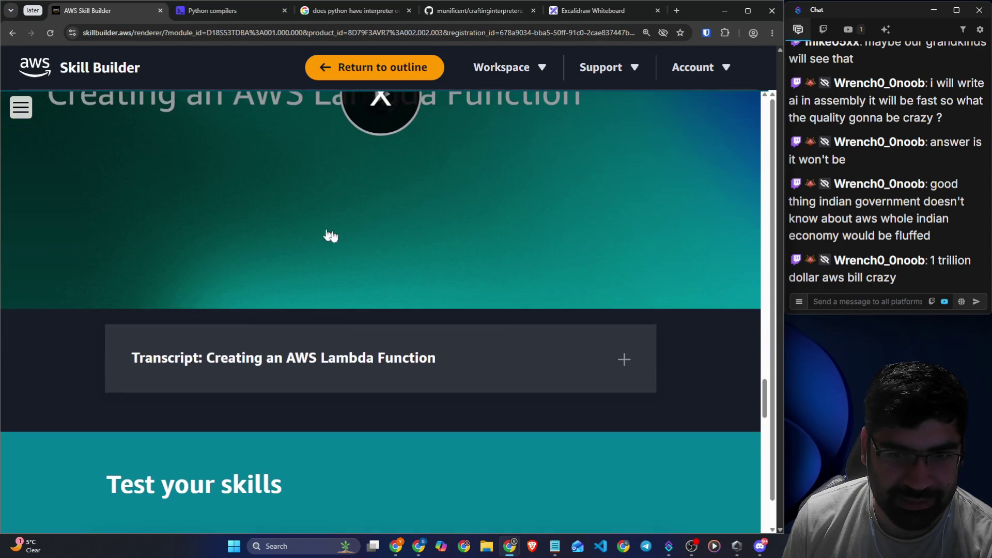
scroll(388, 265, "up", 2)
scroll(425, 306, "up", 3)
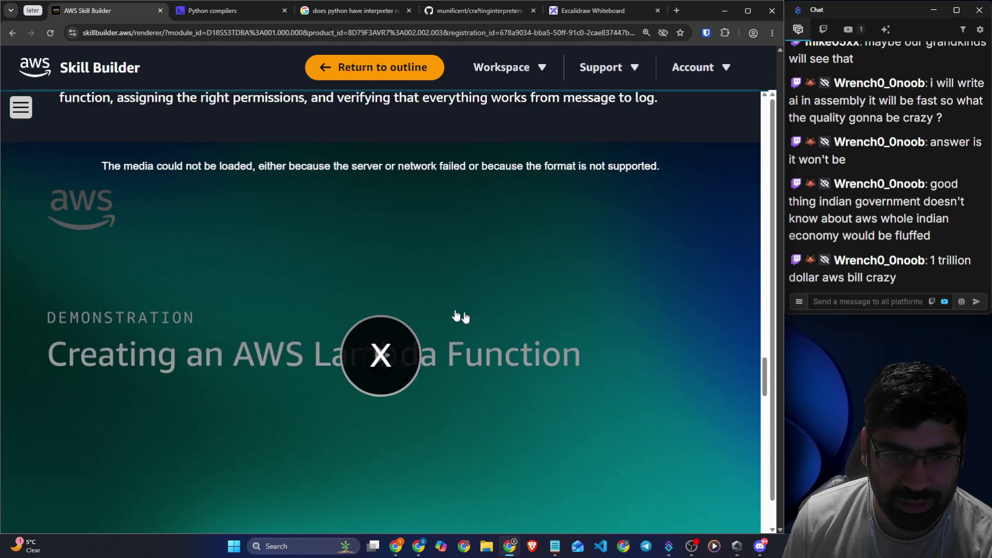
scroll(425, 306, "up", 5)
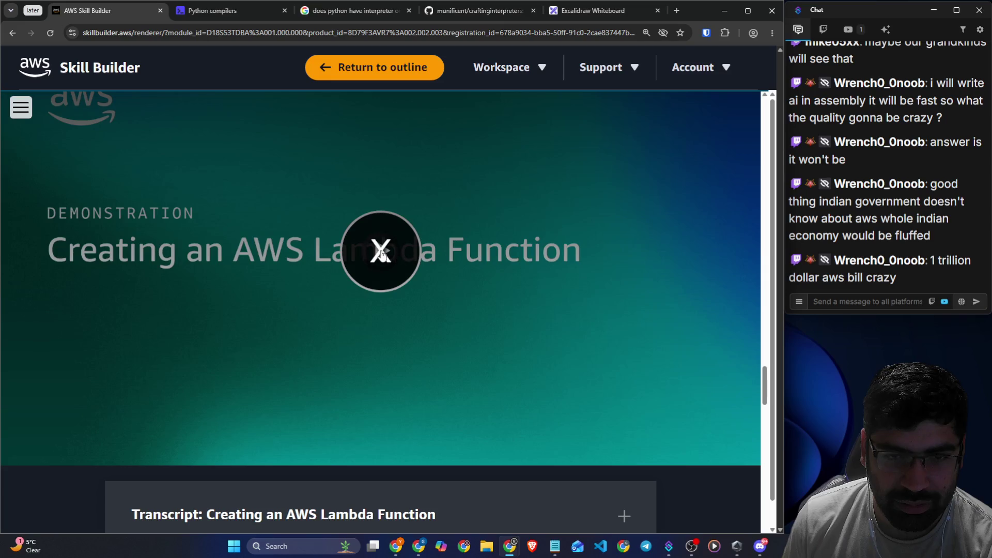
left_click(50, 33)
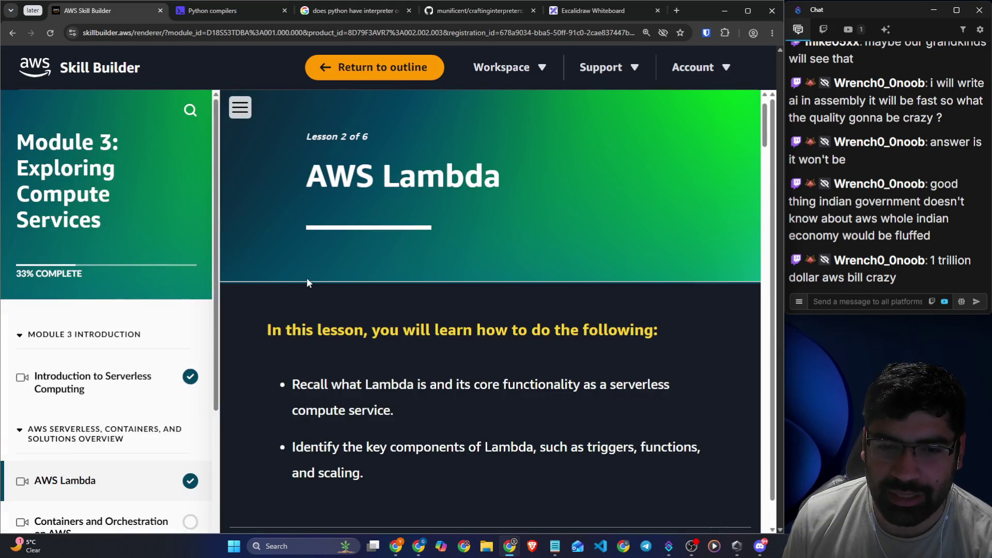
- Collapse the module sidebar and start the 'Creating an AWS Lambda Function' video
left_click(247, 117)
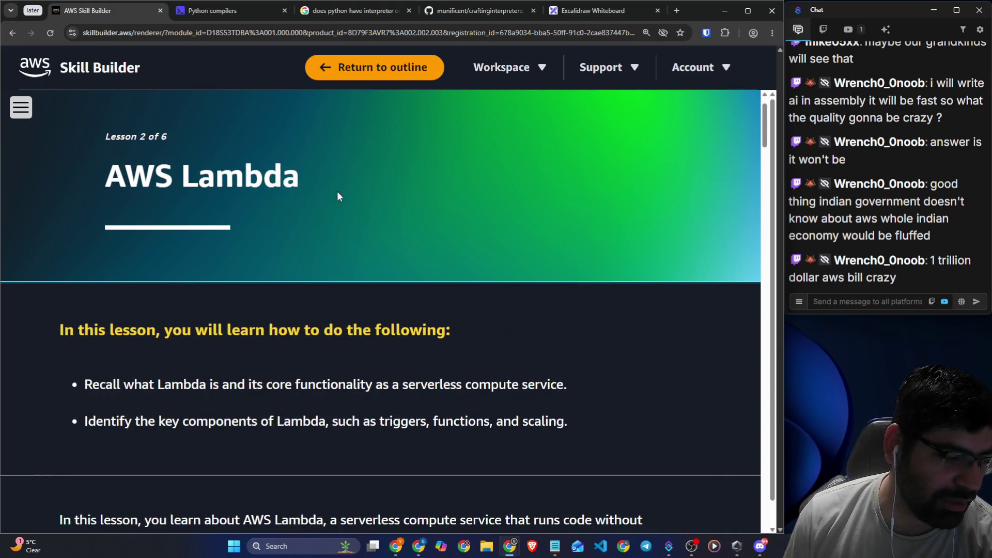
scroll(339, 194, "down", 10)
scroll(341, 206, "down", 20)
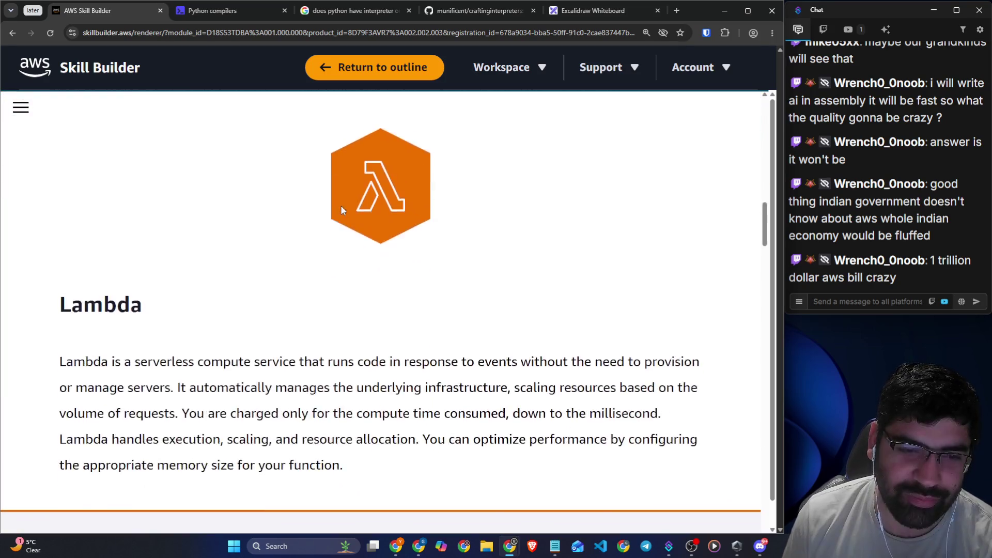
scroll(342, 211, "down", 18)
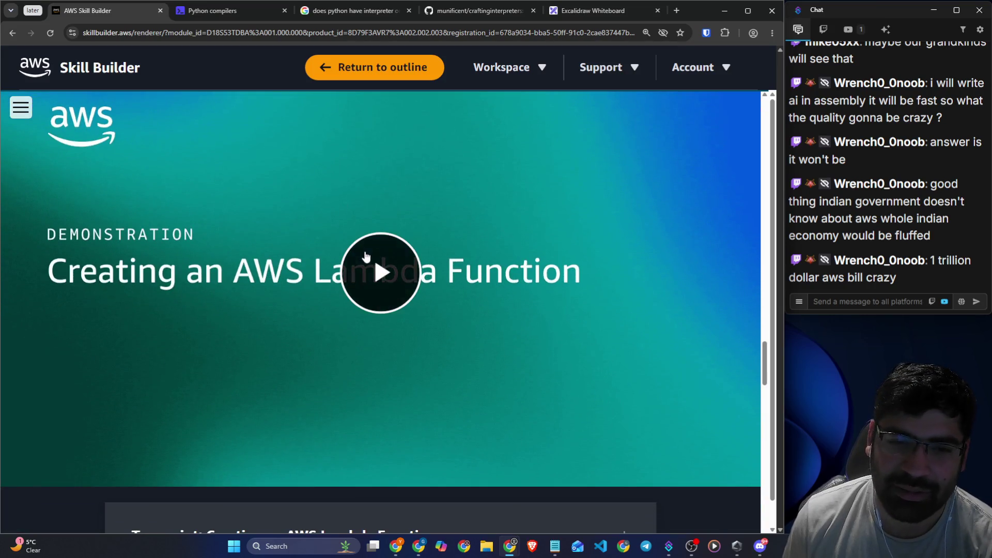
left_click(375, 261)
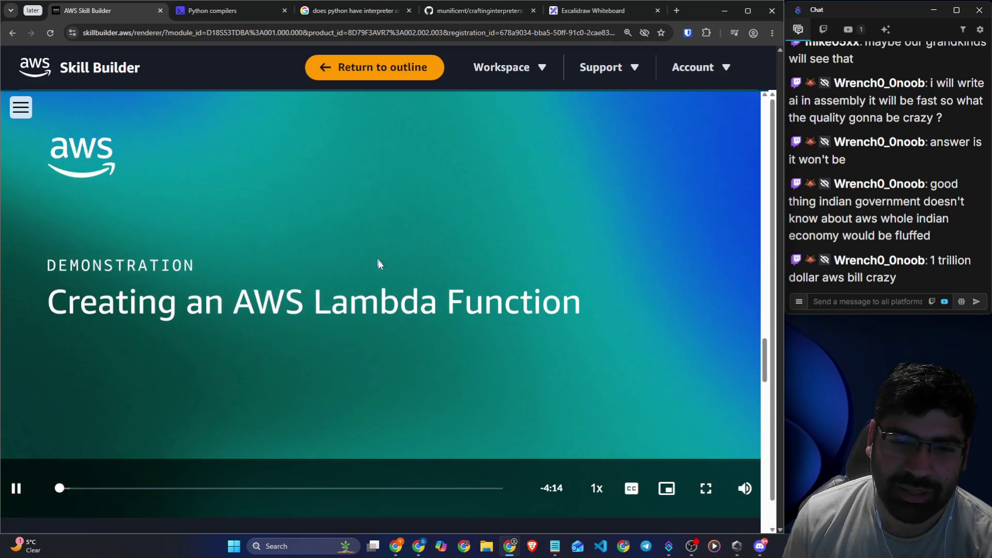
- Pause the demo at -4:05 on the SQS-Lambda-CloudWatch Logs diagram and open a new browser tab
left_click(20, 496)
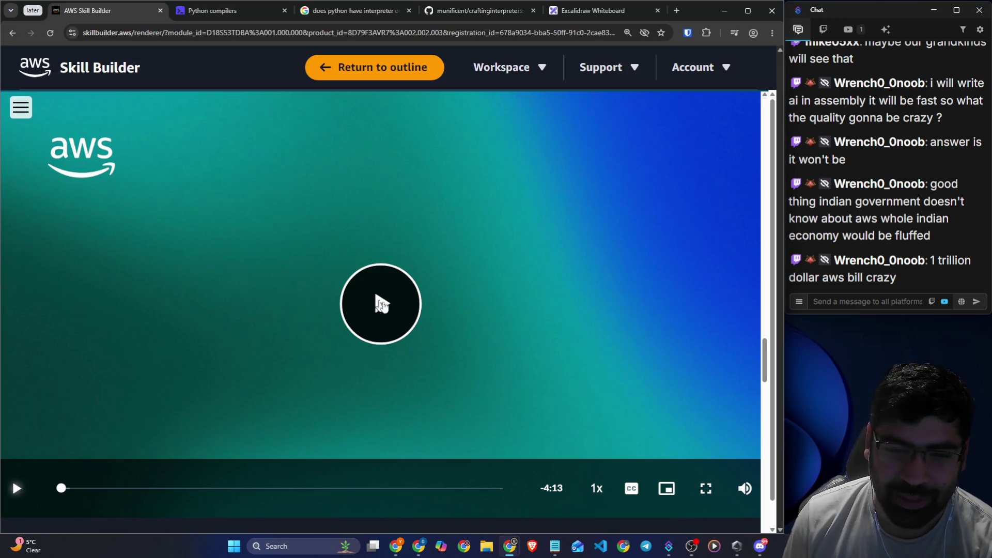
mouse_move(742, 483)
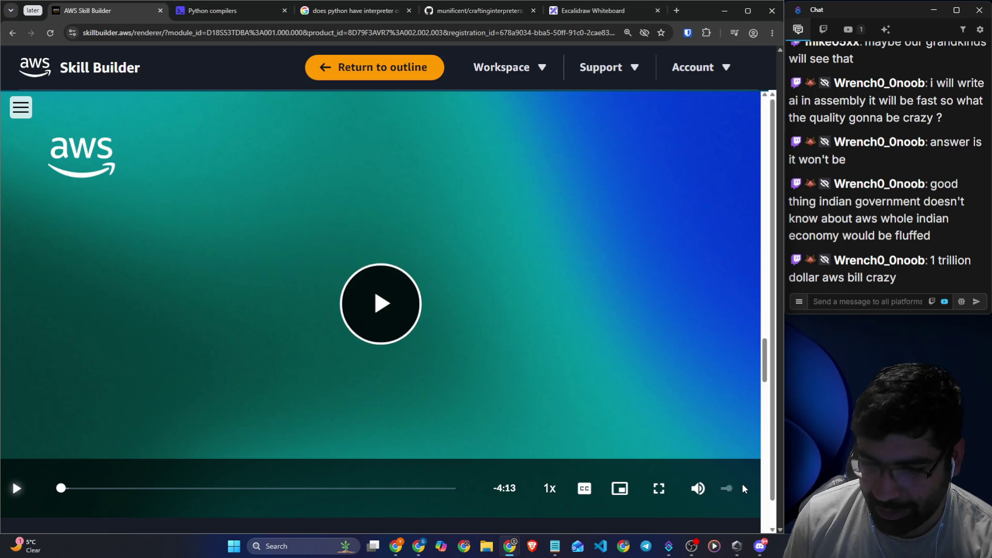
left_click(383, 312)
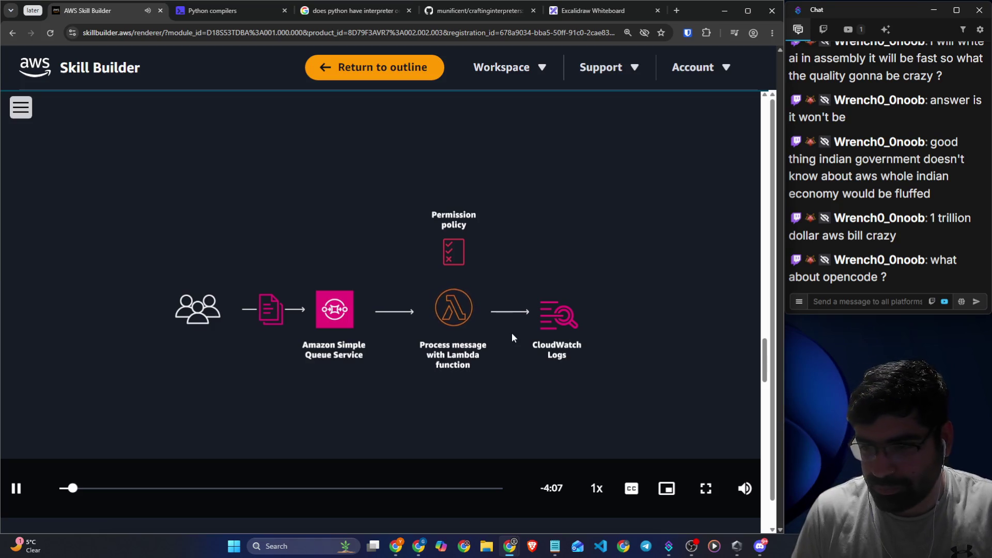
left_click(28, 490)
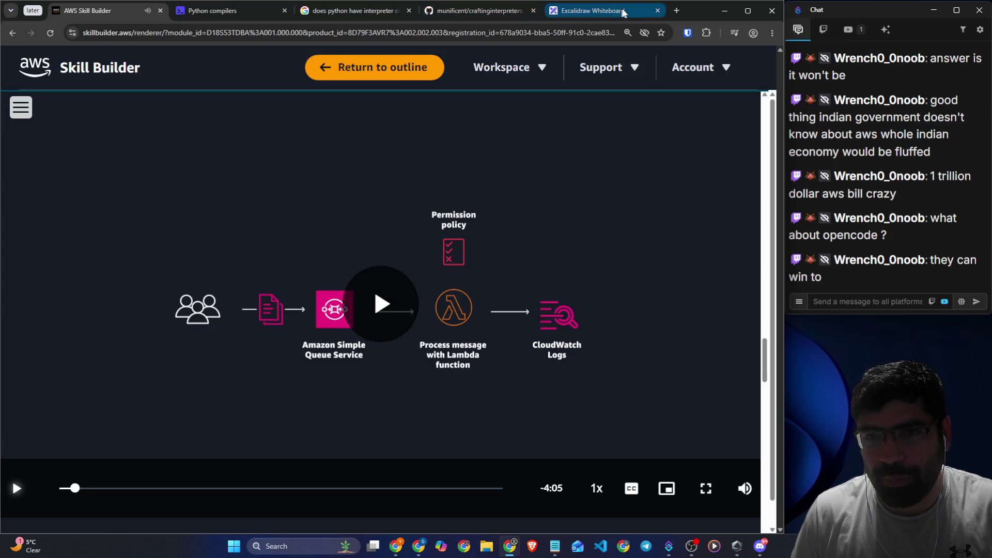
left_click(677, 11)
- Go to opencode.ai and browse its homepage about the open source AI coding agent
type("ope")
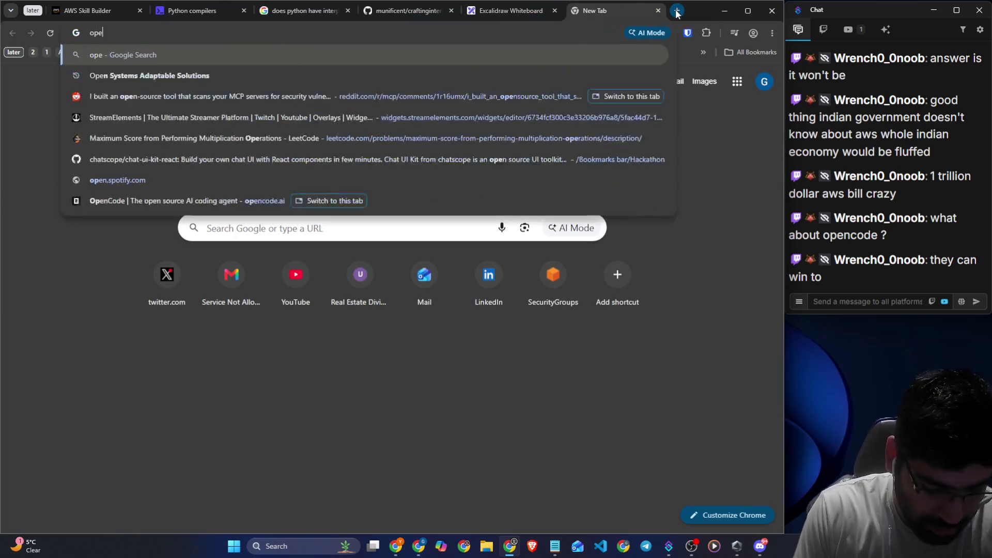
type("ncode")
key("Return")
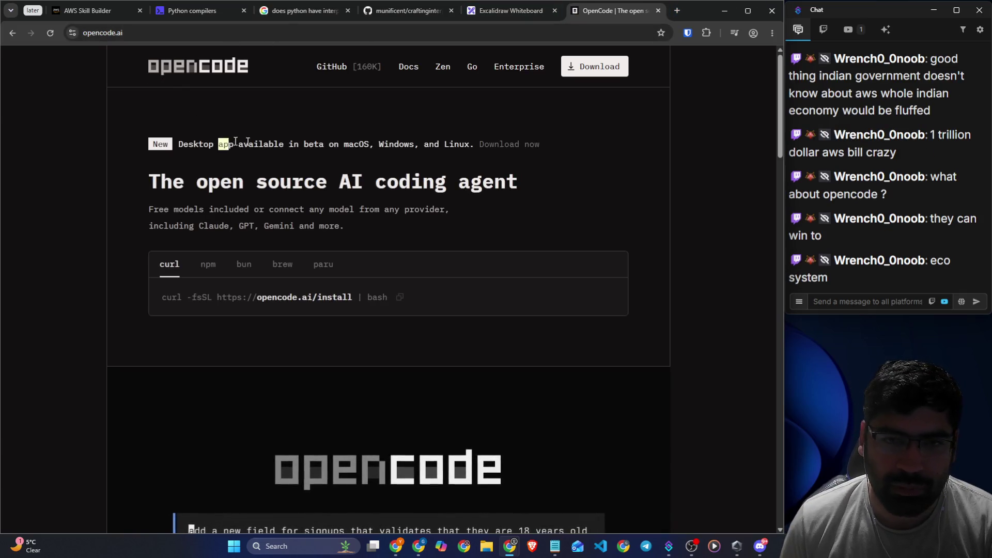
left_click_drag(219, 144, 453, 143)
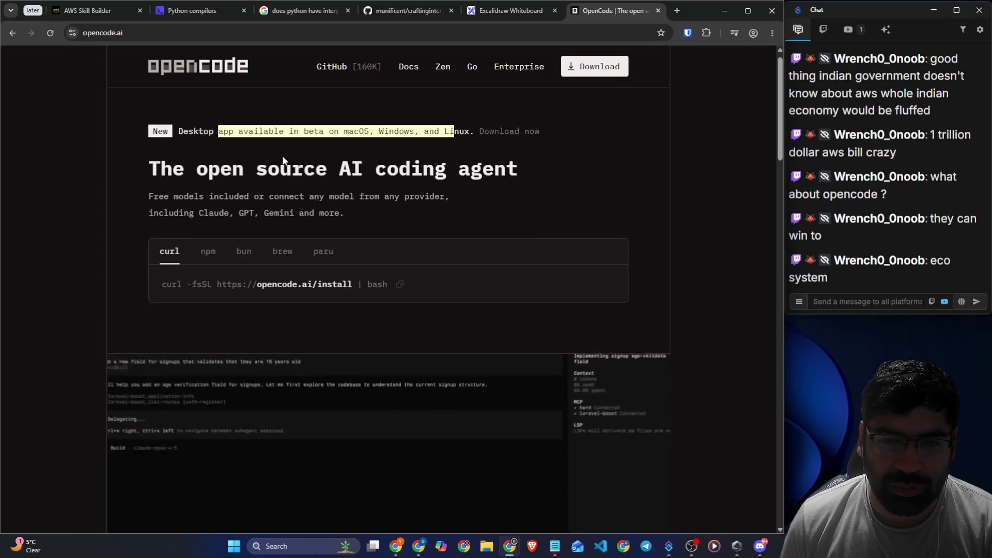
scroll(140, 156, "down", 10)
scroll(94, 209, "down", 8)
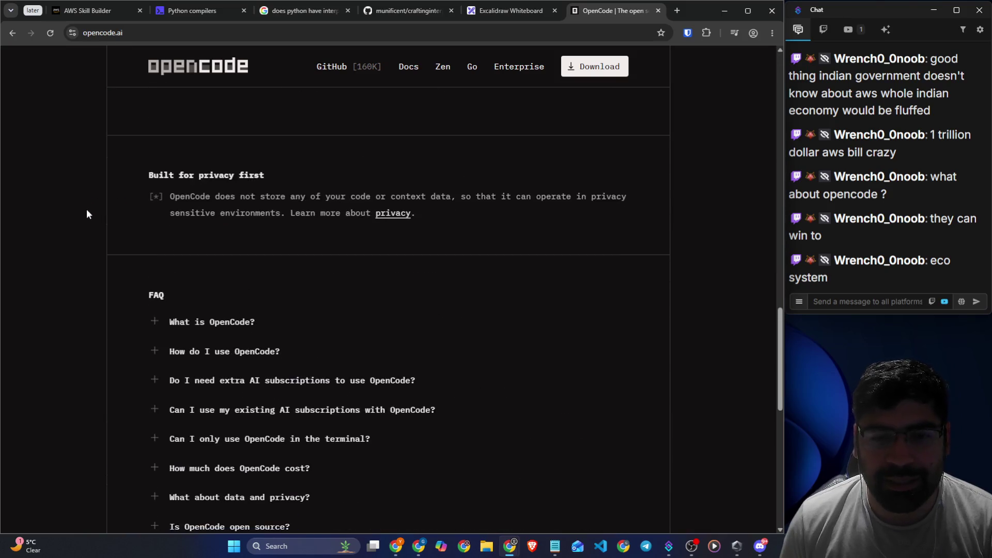
scroll(86, 209, "down", 8)
scroll(85, 209, "down", 3)
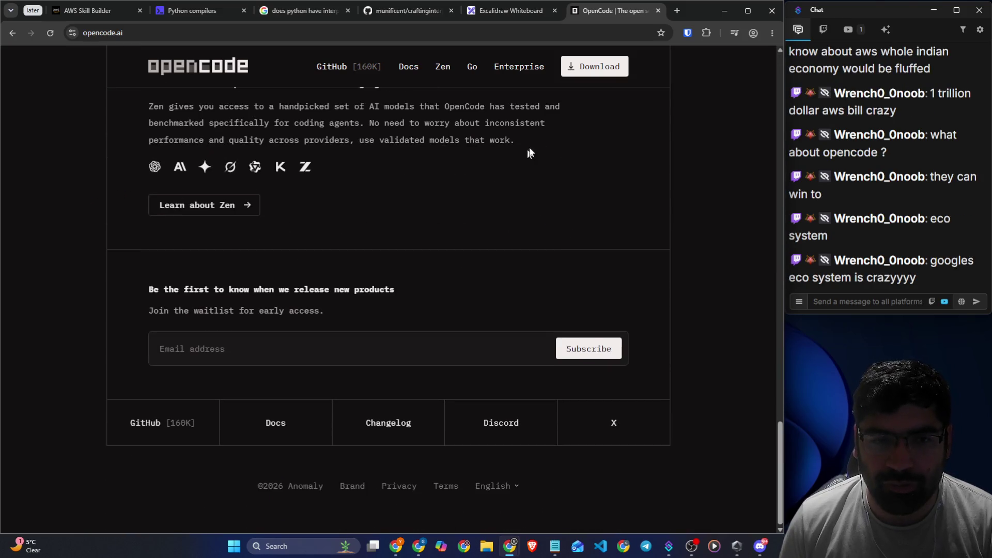
scroll(169, 157, "up", 1)
mouse_move(184, 159)
left_mouse_down()
mouse_move(537, 164)
mouse_move(510, 185)
left_mouse_up()
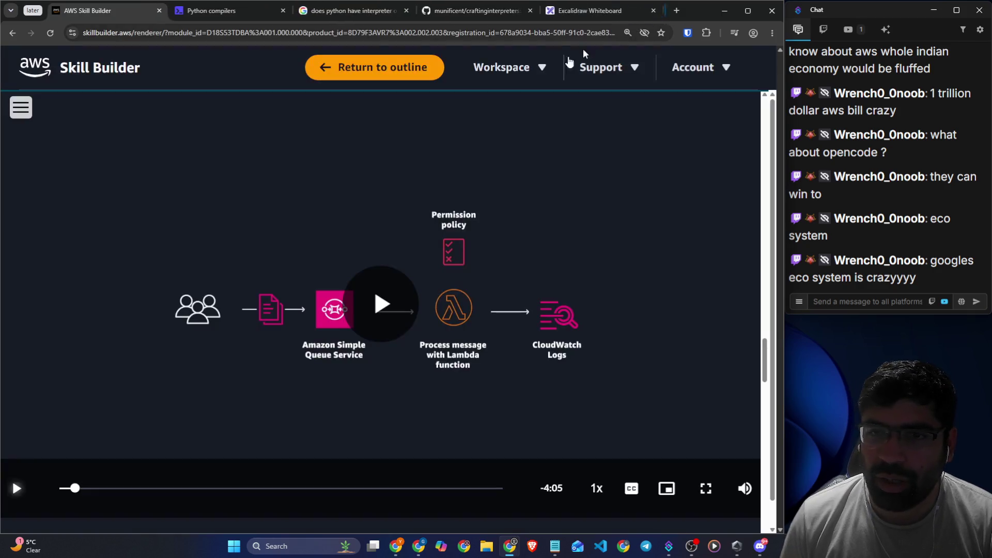
- Switch back to the AWS Skill Builder tab with the demo paused at -4:05
left_click(70, 16)
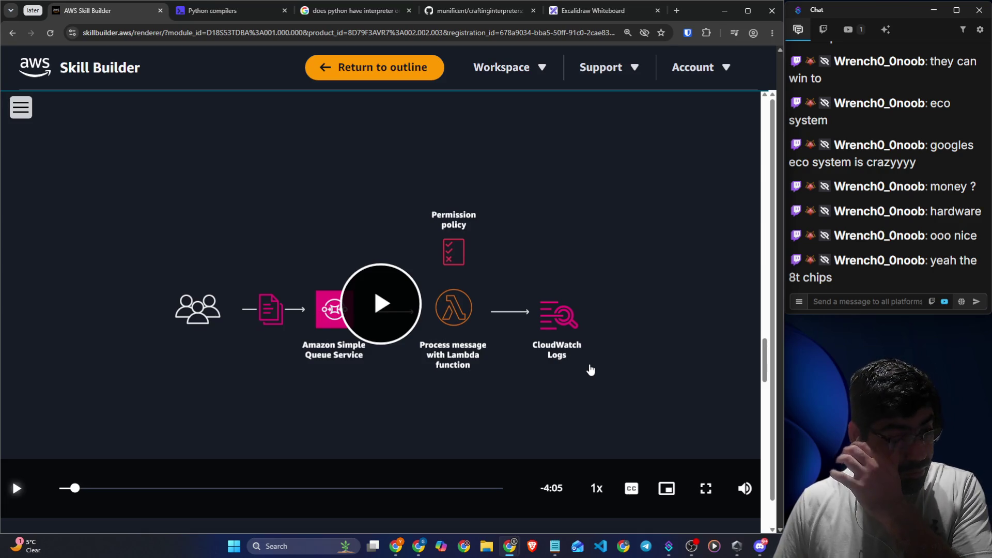
- Resume the demonstration video and begin writing a stream chat message
left_click(393, 335)
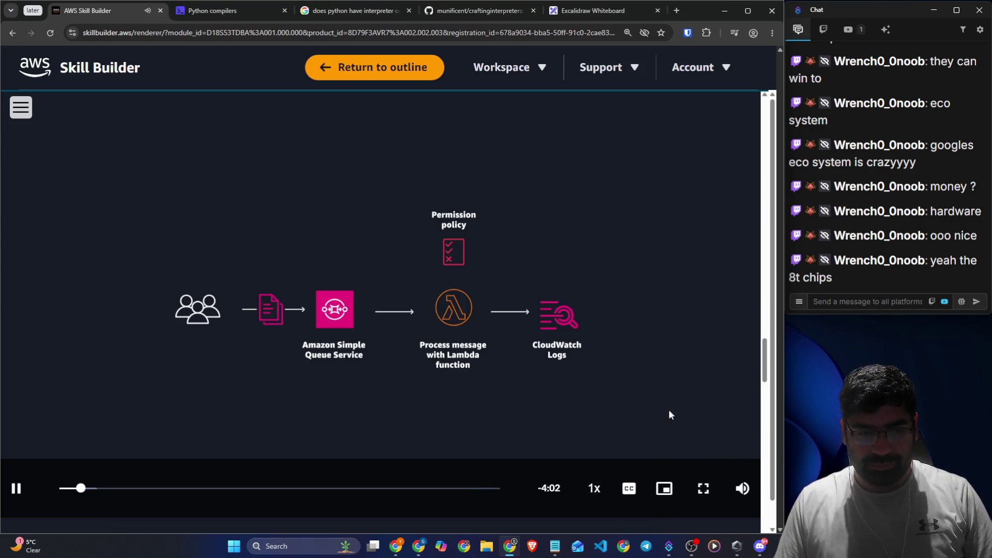
mouse_move(691, 553)
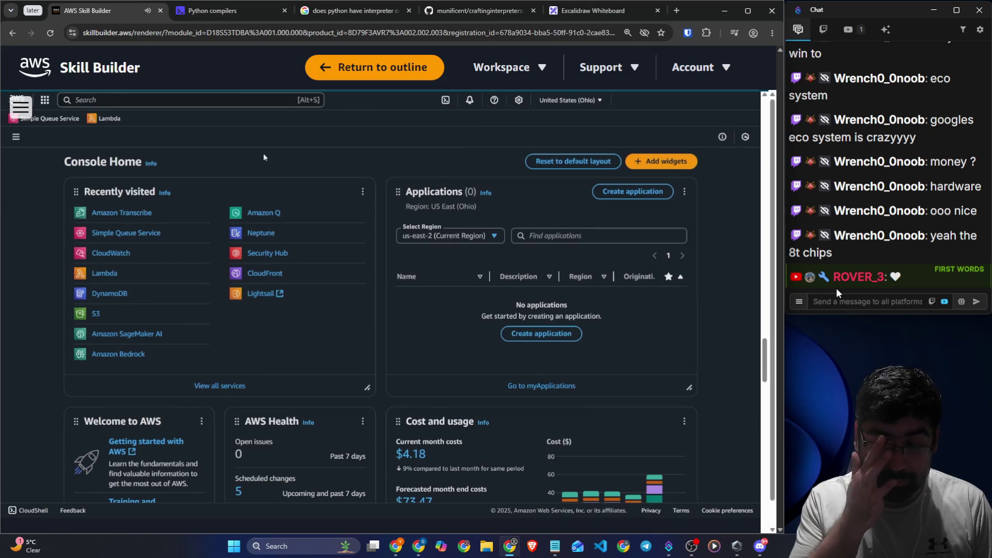
left_click(847, 303)
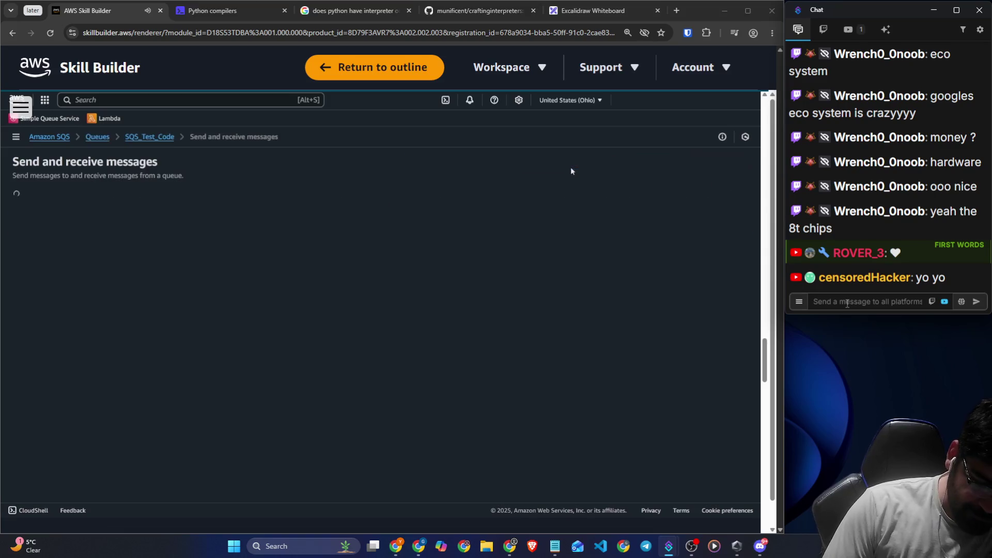
type("<")
key("BackSpace")
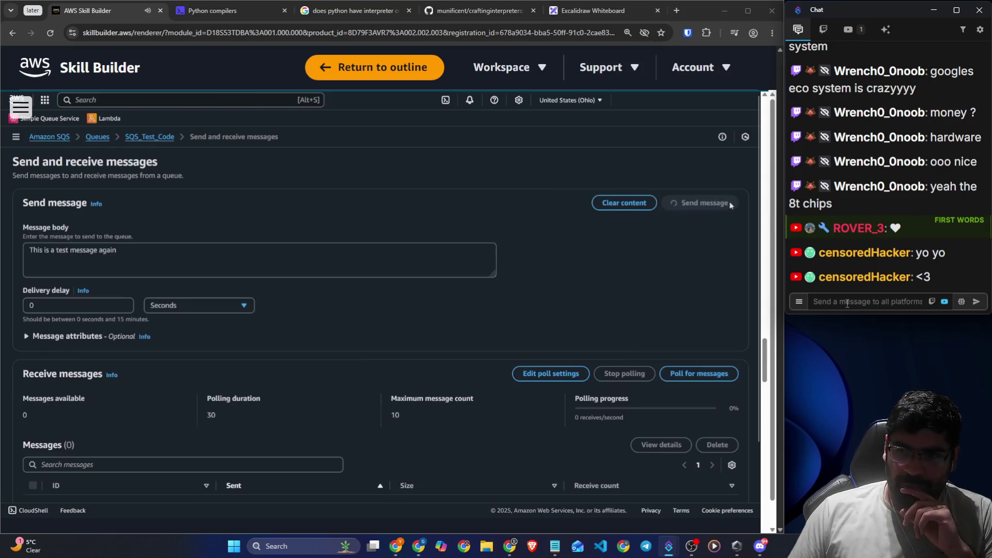
- Pause and resume the video once, and copy viewers' chat messages
left_click(606, 206)
left_click(883, 300)
left_click(675, 278)
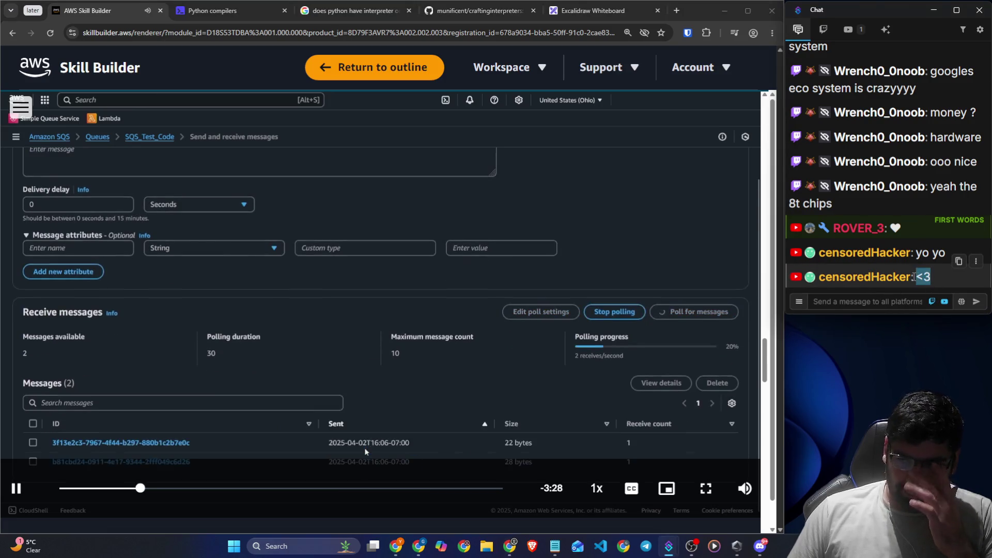
left_click(959, 261)
left_click(890, 303)
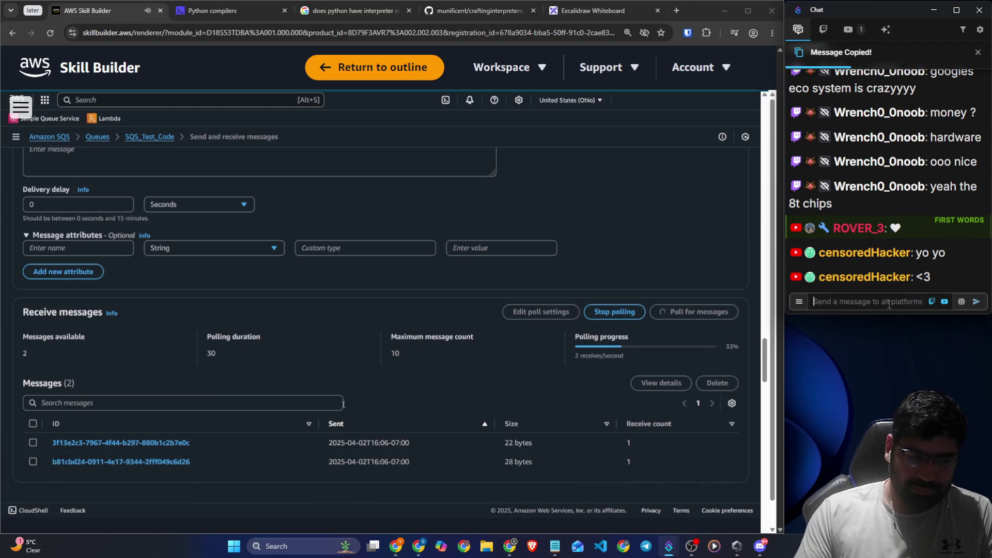
mouse_move(831, 281)
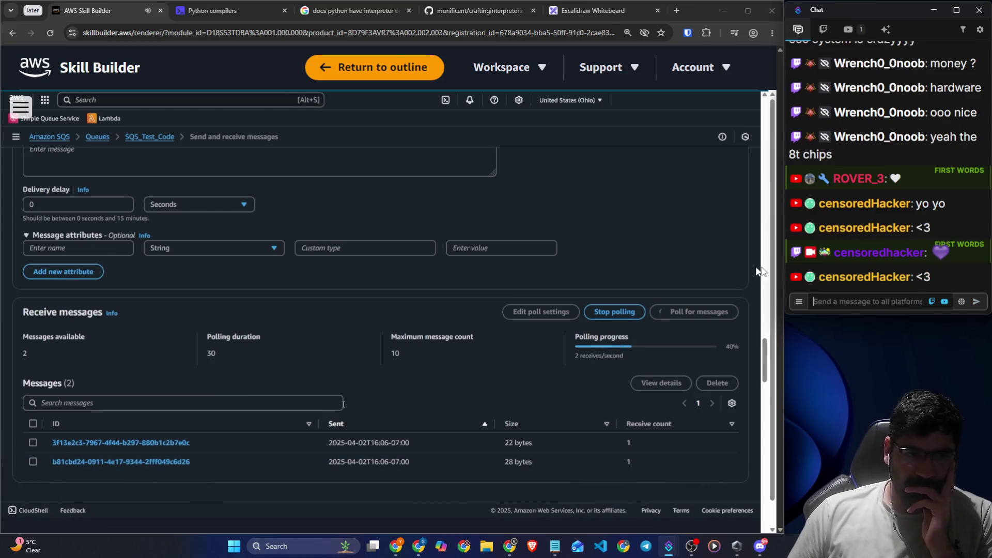
mouse_move(707, 264)
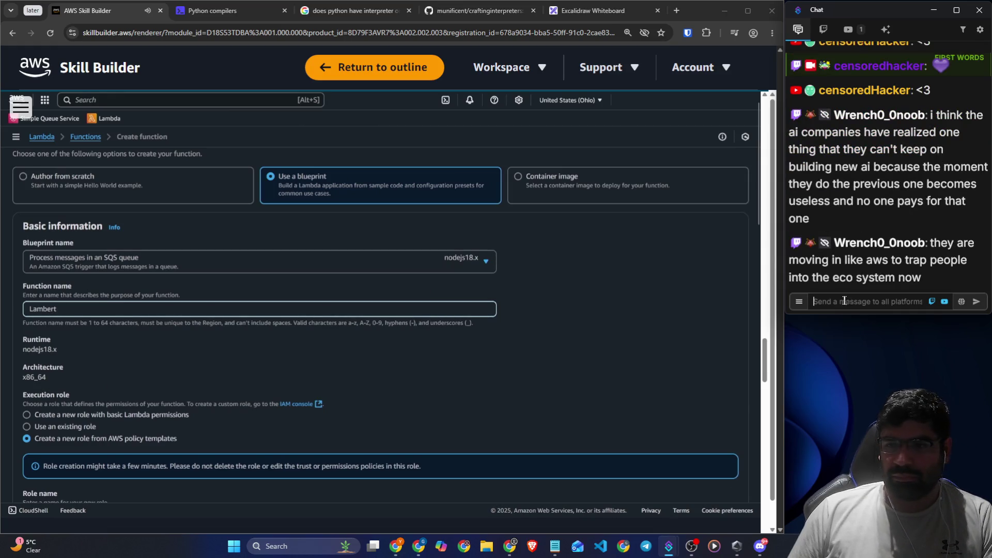
- Pause the demo at -3:03 on the create-function form and highlight viewer chat messages
left_click(643, 276)
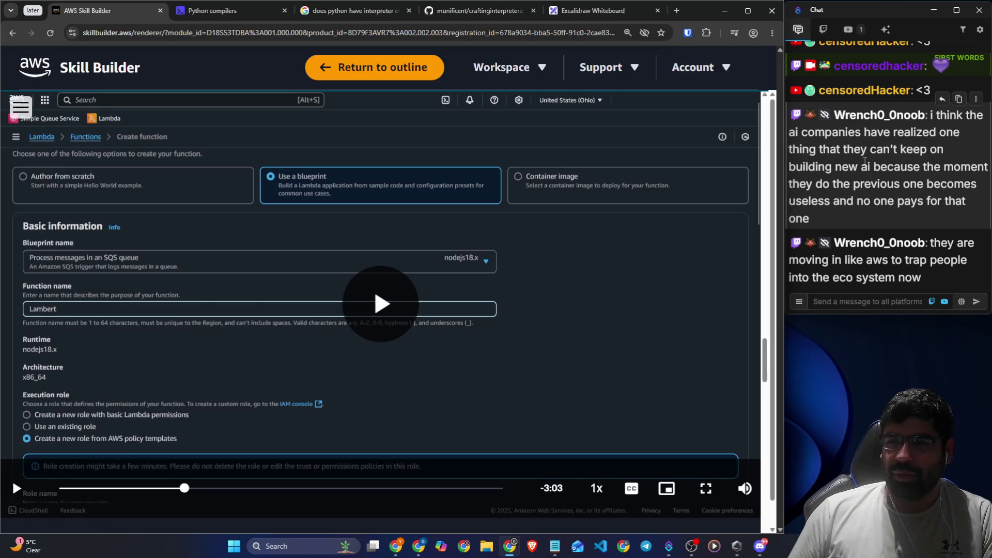
left_click_drag(862, 166, 961, 167)
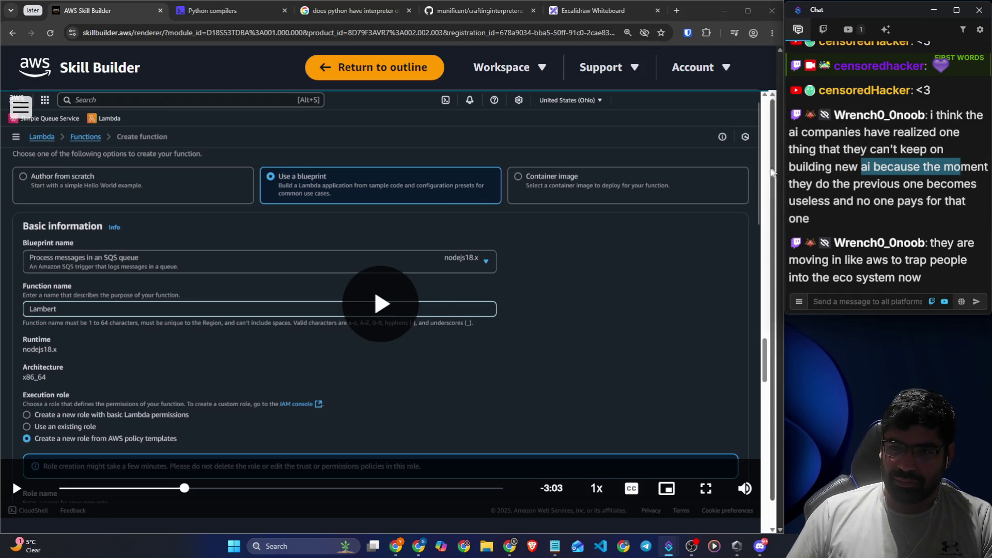
left_click(847, 299)
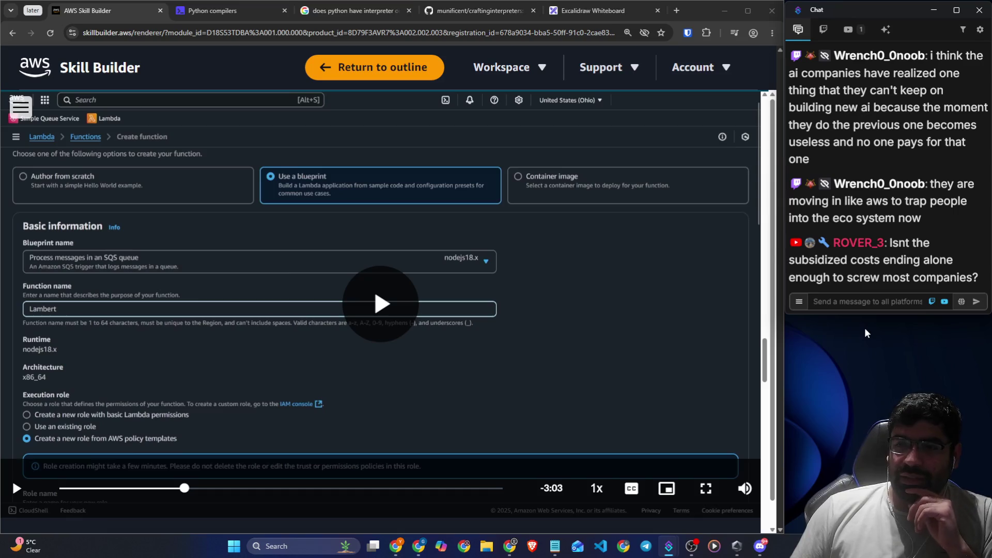
left_click_drag(850, 260, 954, 263)
left_click_drag(845, 277, 973, 277)
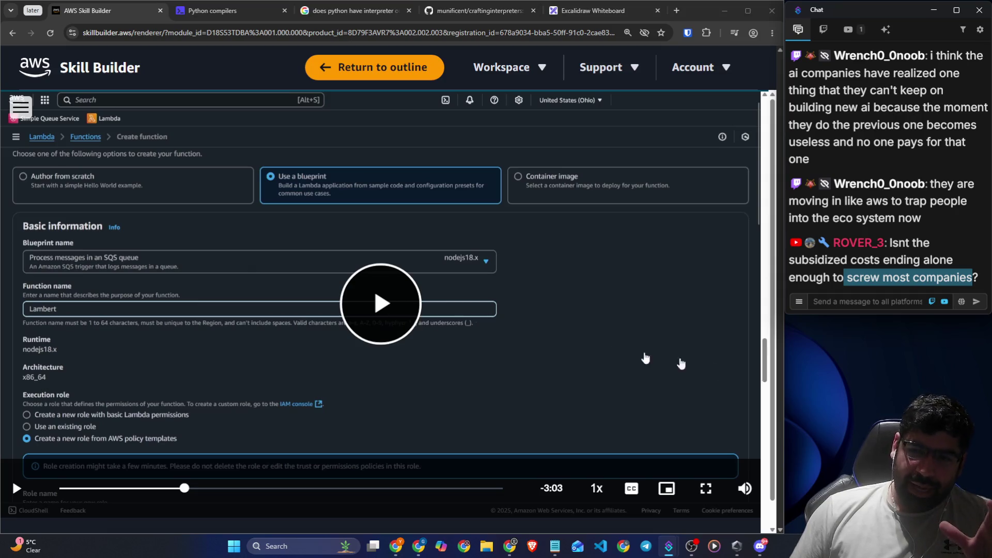
left_click(870, 300)
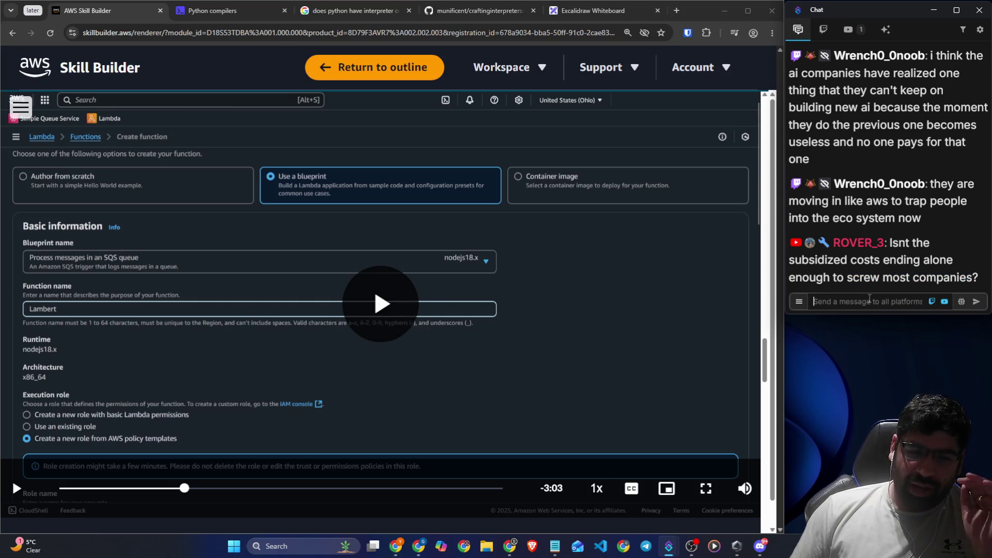